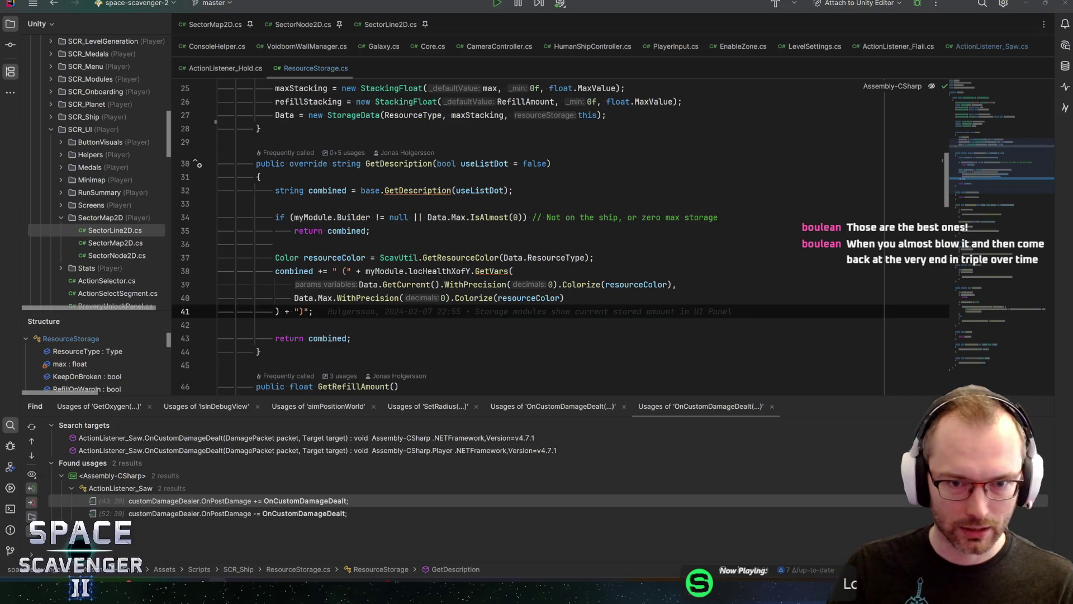
Step: Review the resourceColor and value lines of GetDescription in ResourceStorage.cs
left_click(275, 245)
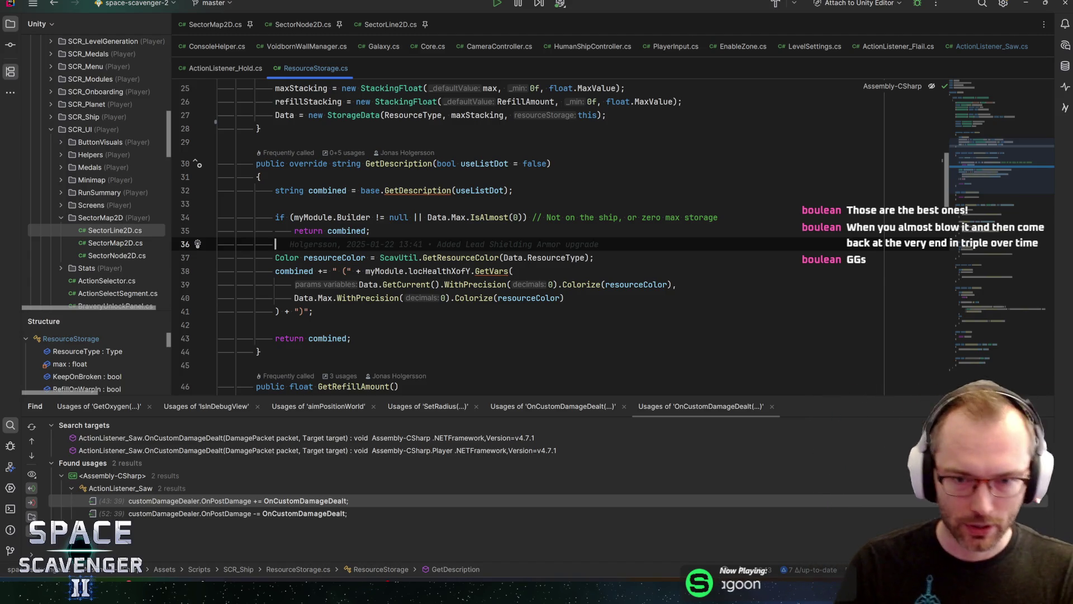
left_click(595, 257)
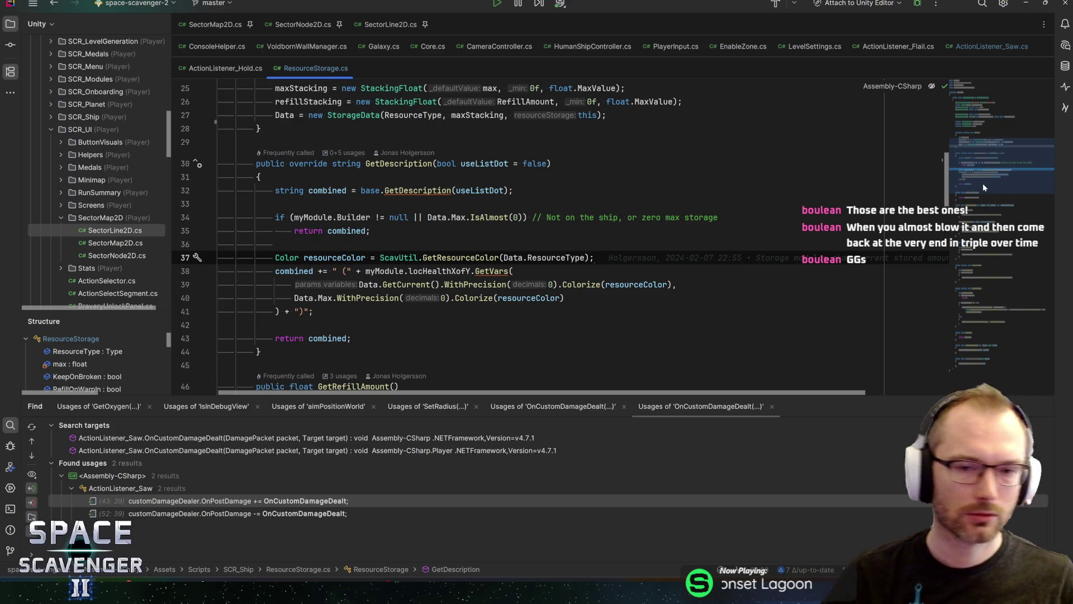
key("Up")
key("Up")
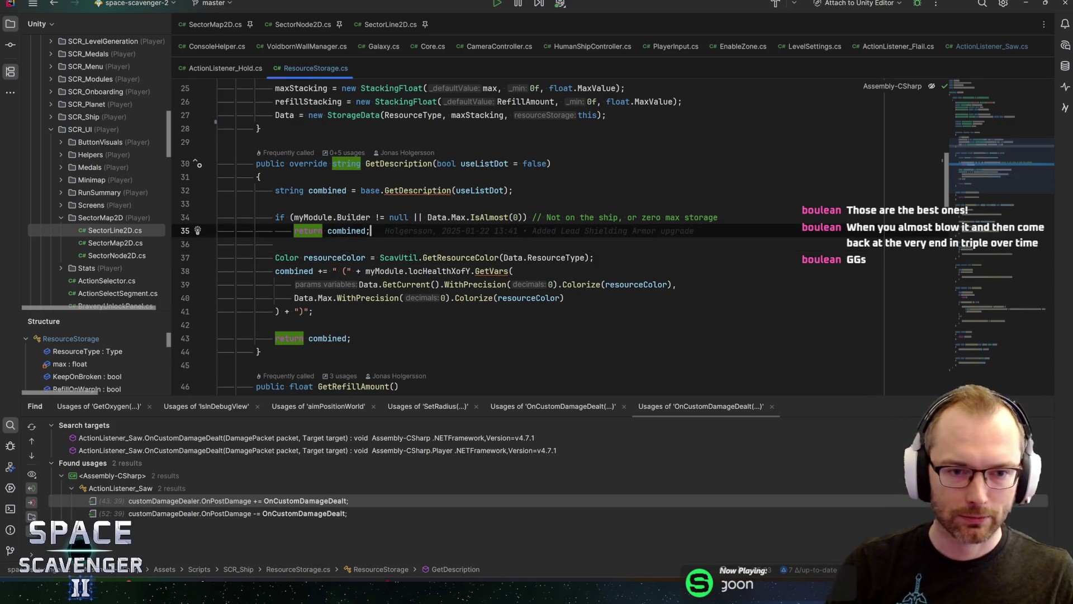
key("Down")
key("Down")
key("Down")
key("Up")
key("Down")
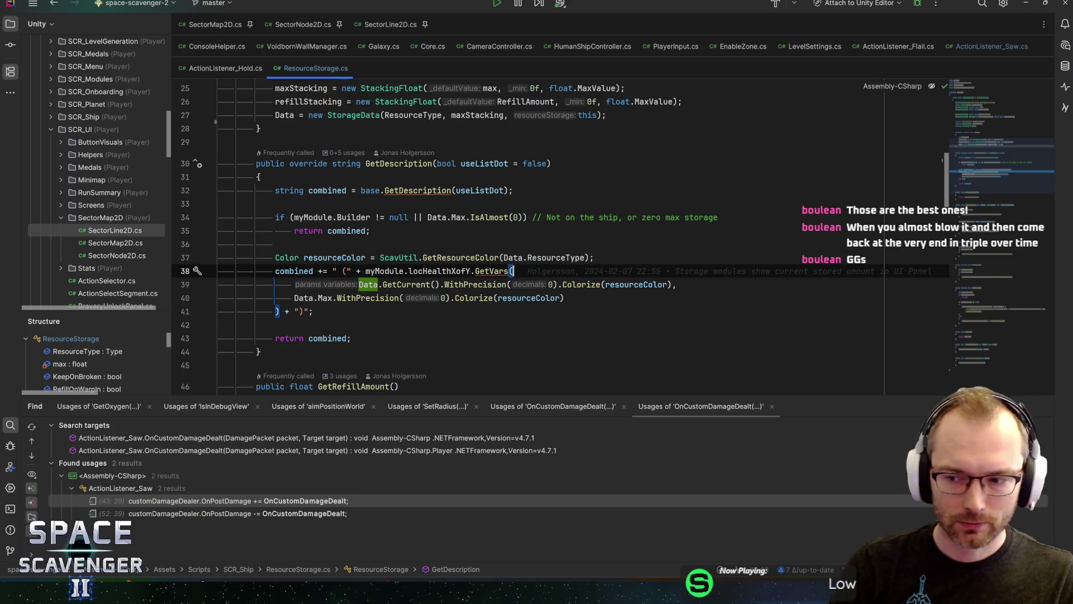
key("Down")
key("Down")
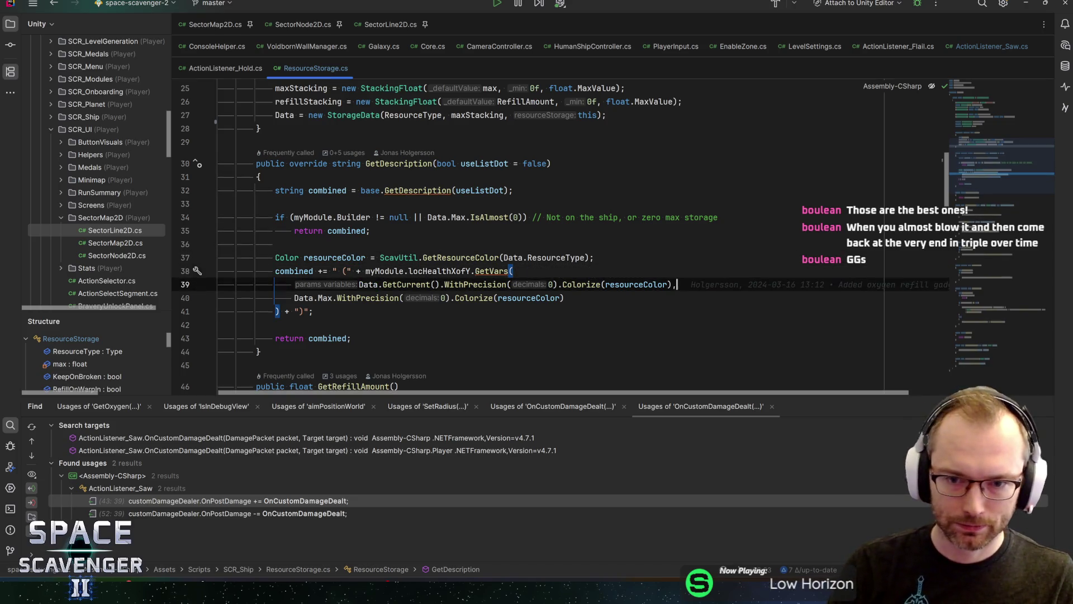
key("Up")
key("Up")
key("Up")
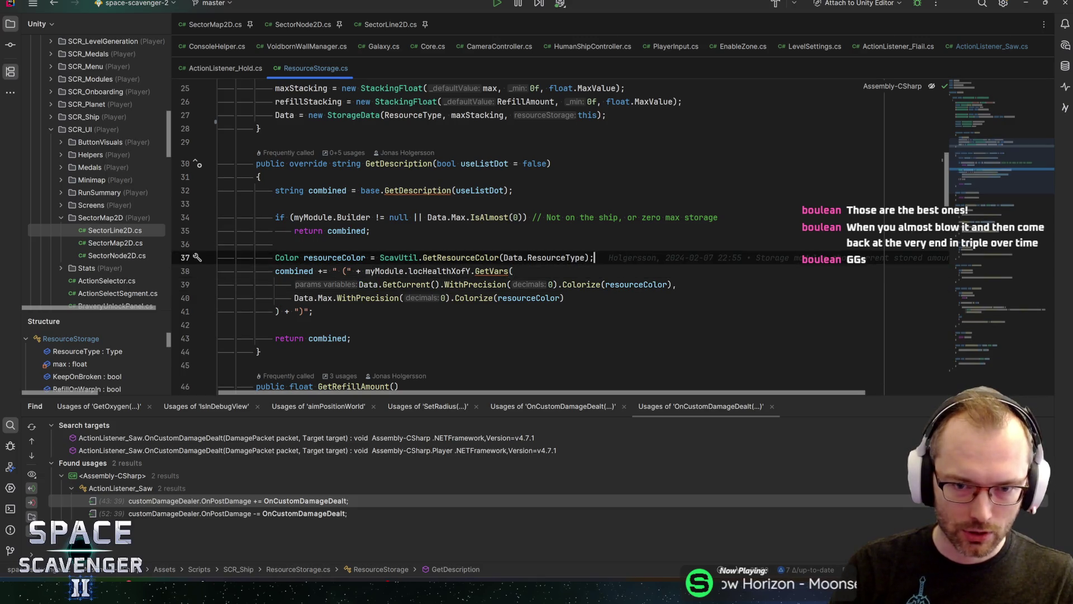
key("Up")
key("Up")
key("Down")
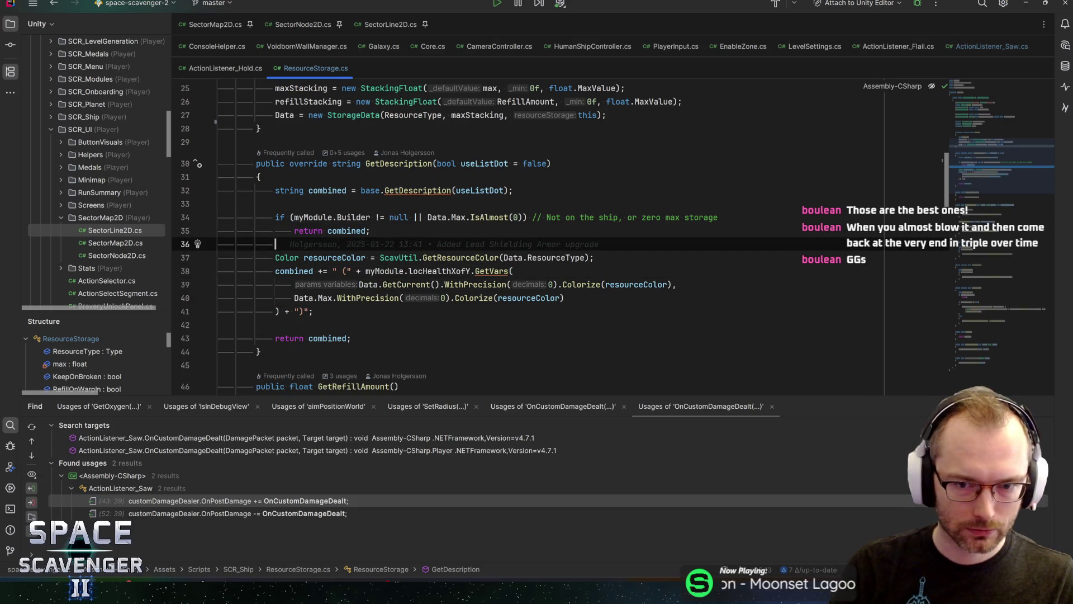
key("Down")
key("Down")
key("Down")
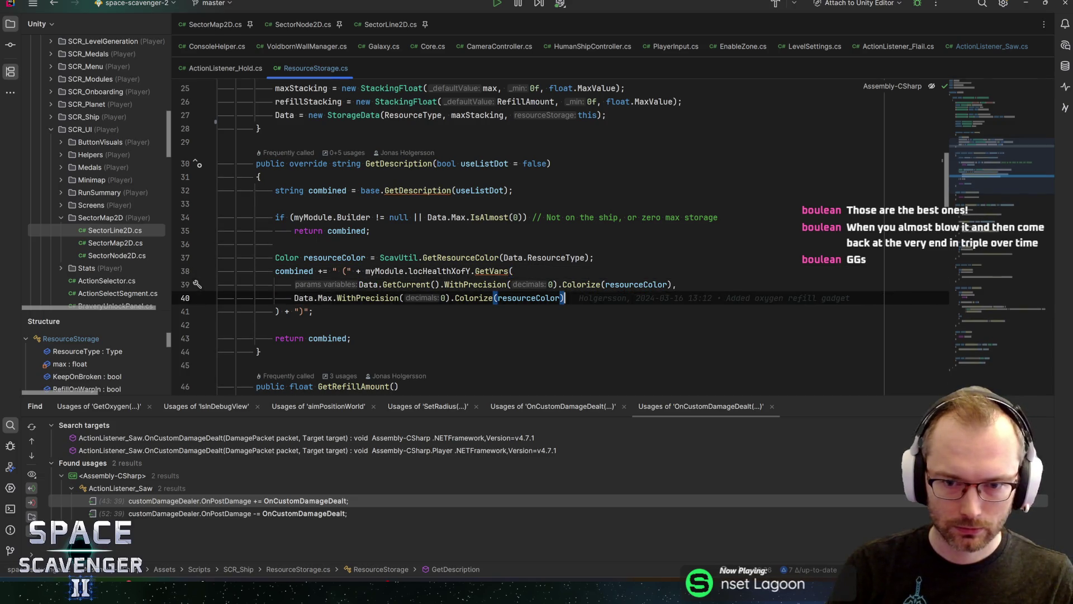
key("Up")
key("Up")
key("Up")
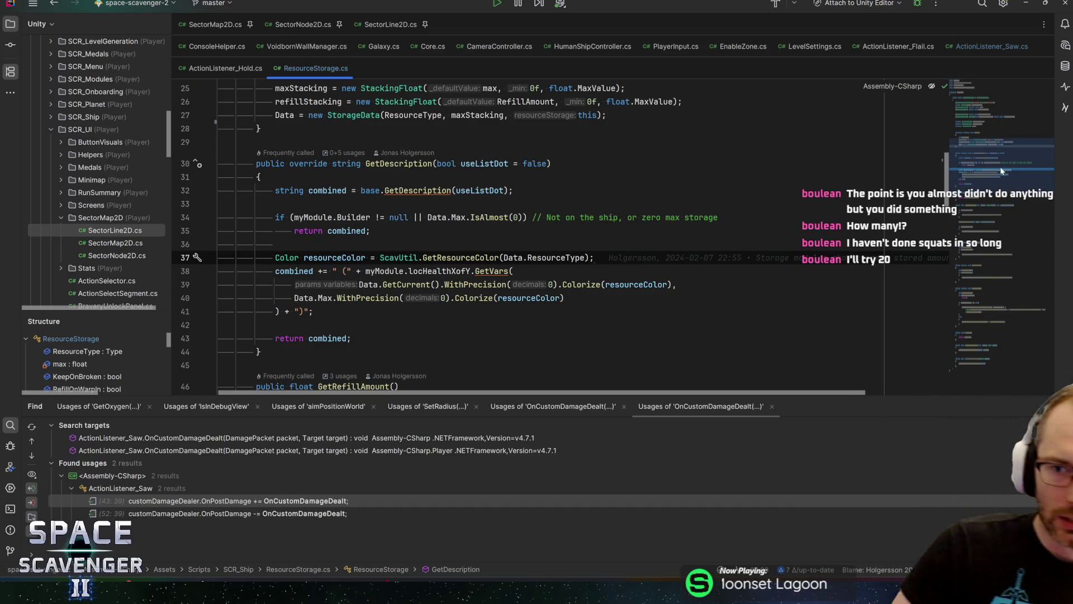
Step: Scroll further through ResourceStorage.cs to the end of AddRefillAmount
scroll(1014, 212, "down", 1)
key("Down")
key("Down")
key("Down")
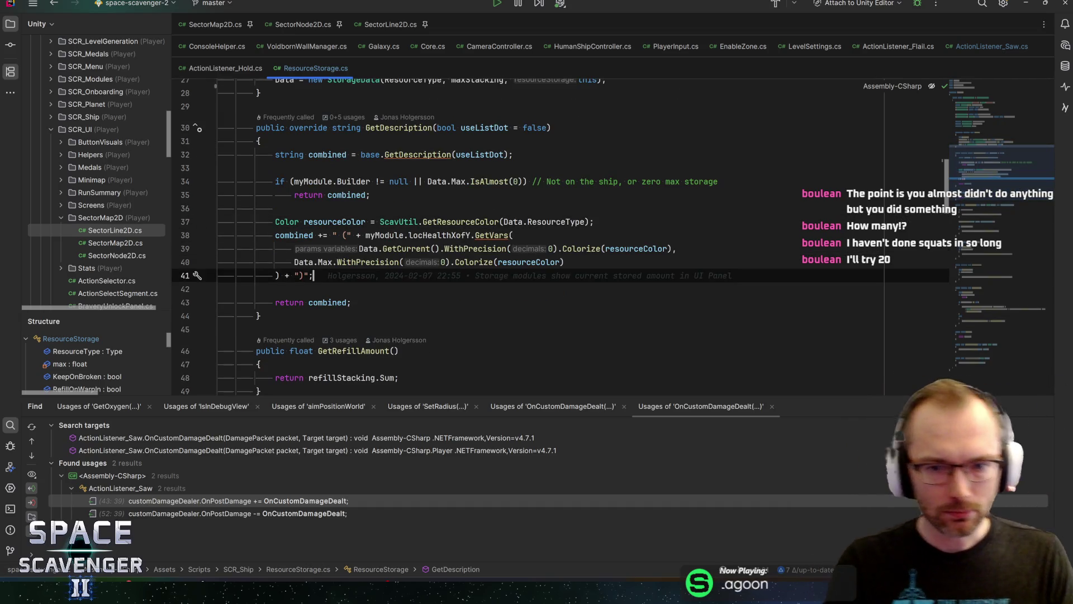
key("Up")
key("Up")
key("End")
key("Up")
key("Up")
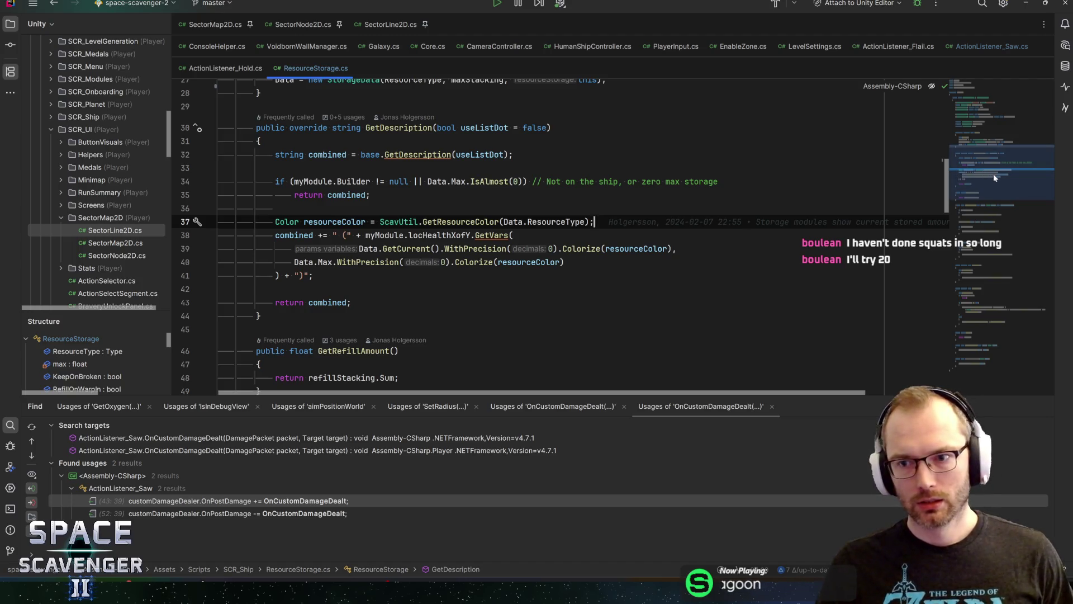
mouse_move(986, 174)
left_mouse_down()
mouse_move(994, 320)
mouse_move(1009, 342)
left_mouse_up()
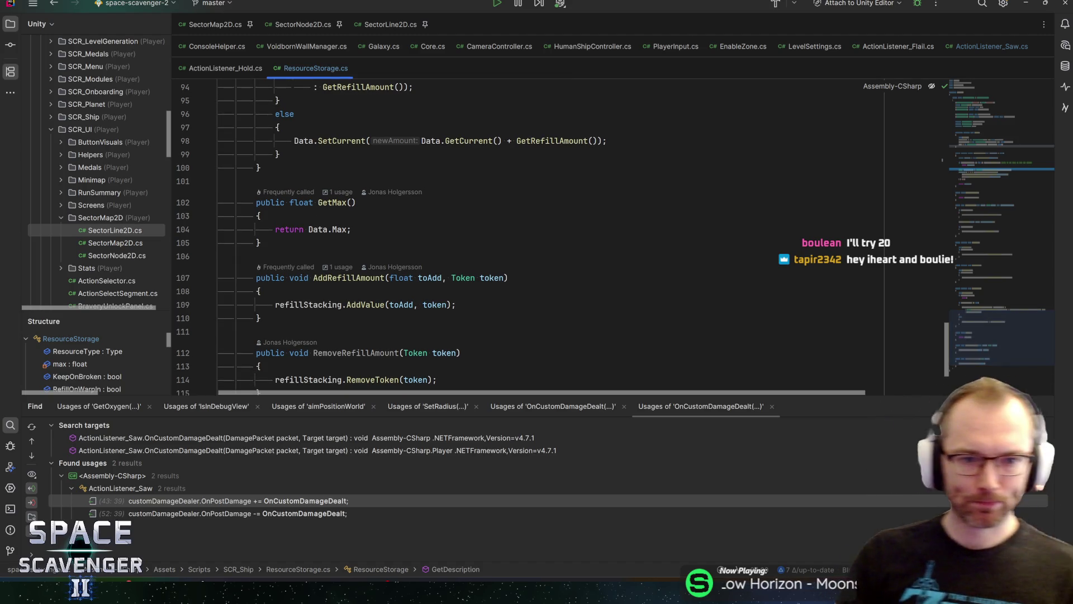
left_click(261, 318)
scroll(559, 235, "down", 3)
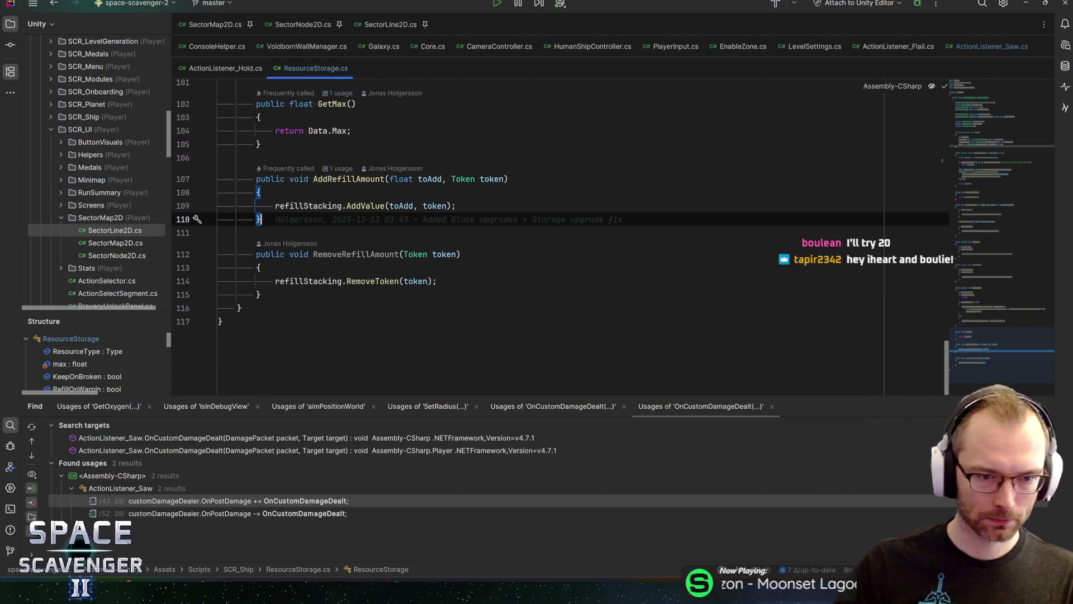
scroll(559, 234, "up", 5)
scroll(559, 235, "up", 1)
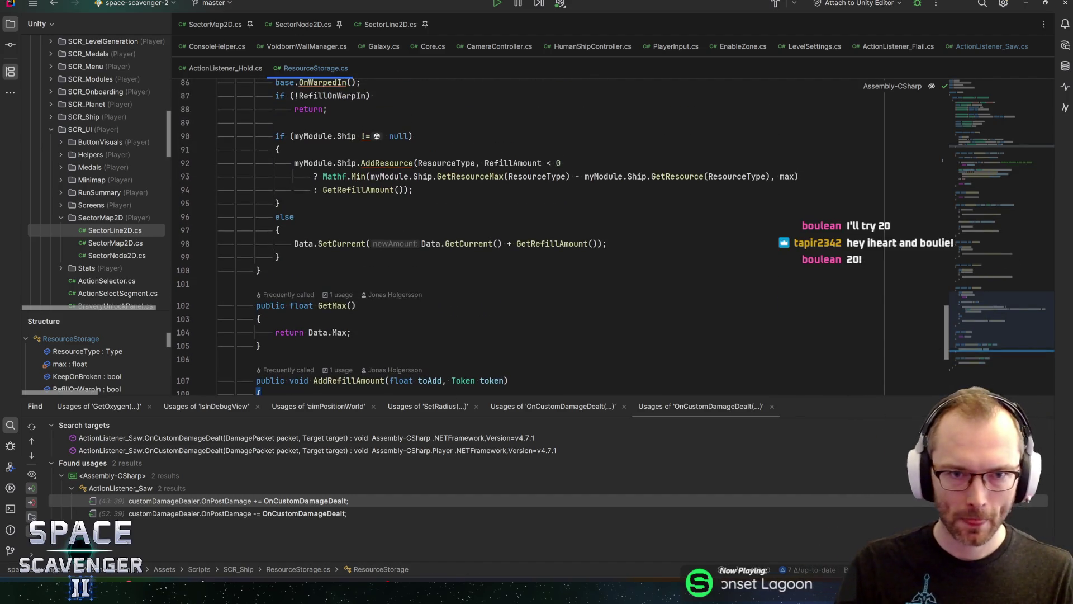
Step: Check Unity, then close the SectorMap2D tab and open ActionListener_Saw.cs
key("alt+Tab")
left_click(565, 300)
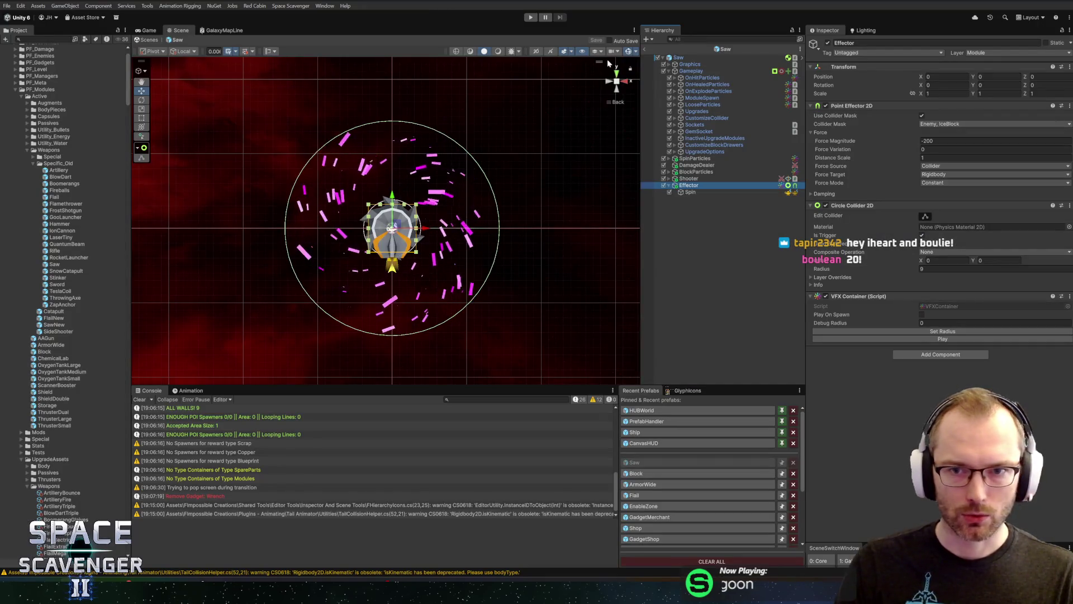
key("alt+Tab")
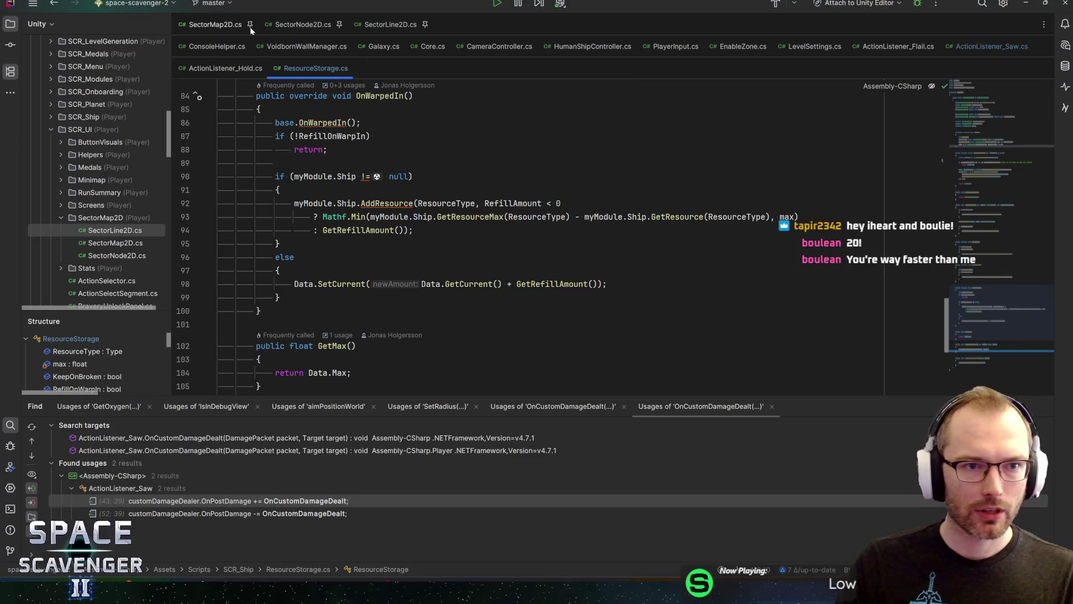
middle_click(301, 24)
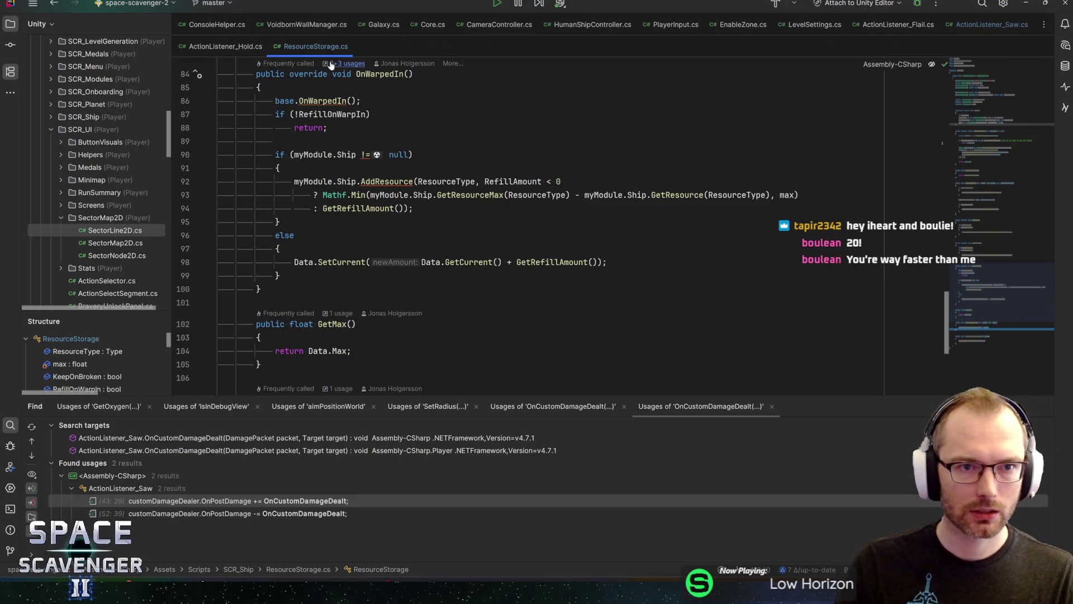
left_click(972, 25)
Step: Pin ActionListener_Saw.cs and flip to ResourceStorage.cs and back
left_click(972, 24)
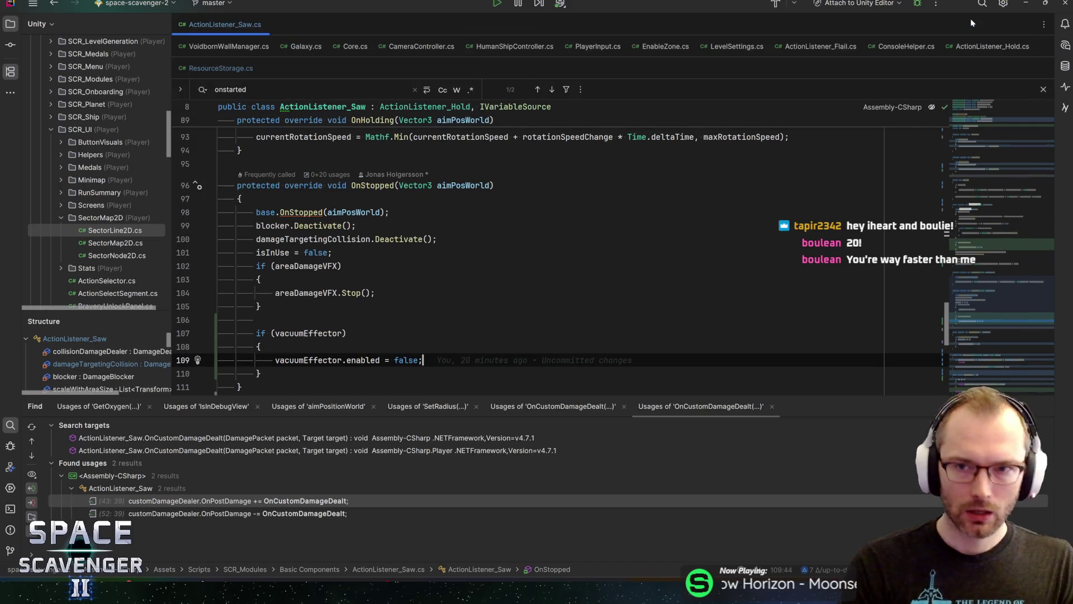
left_click(213, 69)
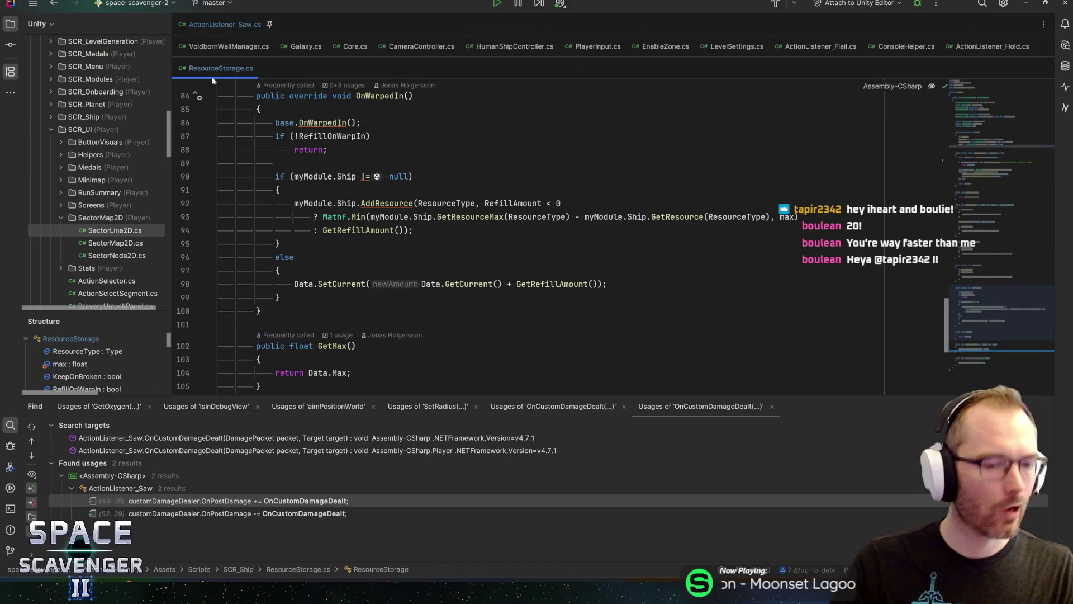
left_click(203, 23)
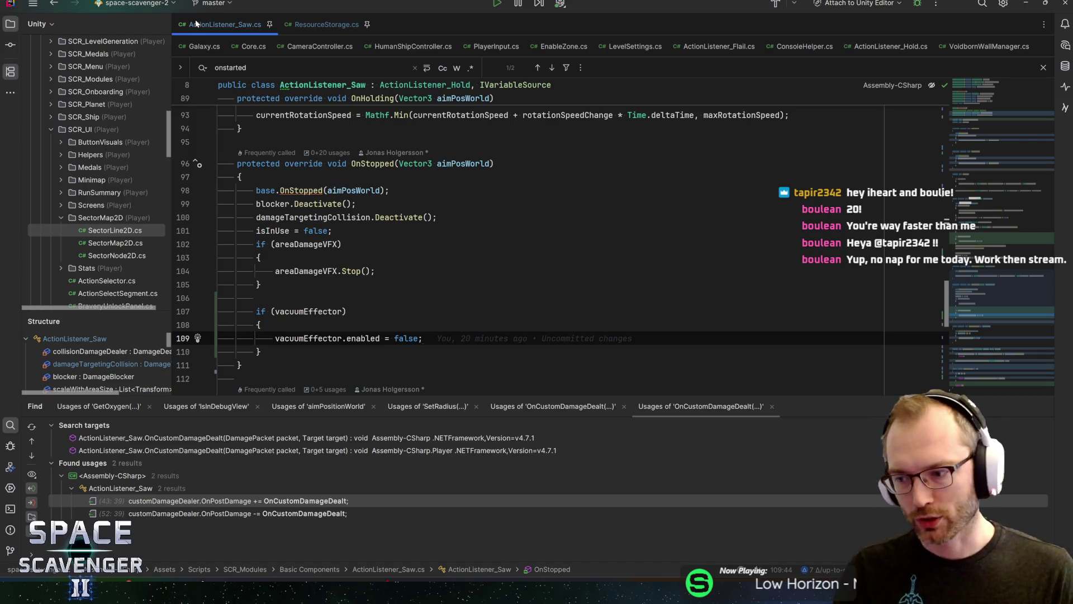
Step: Inspect the vacuumEffector null check in OnStopped and jump to its declaration
key("Up")
key("Up")
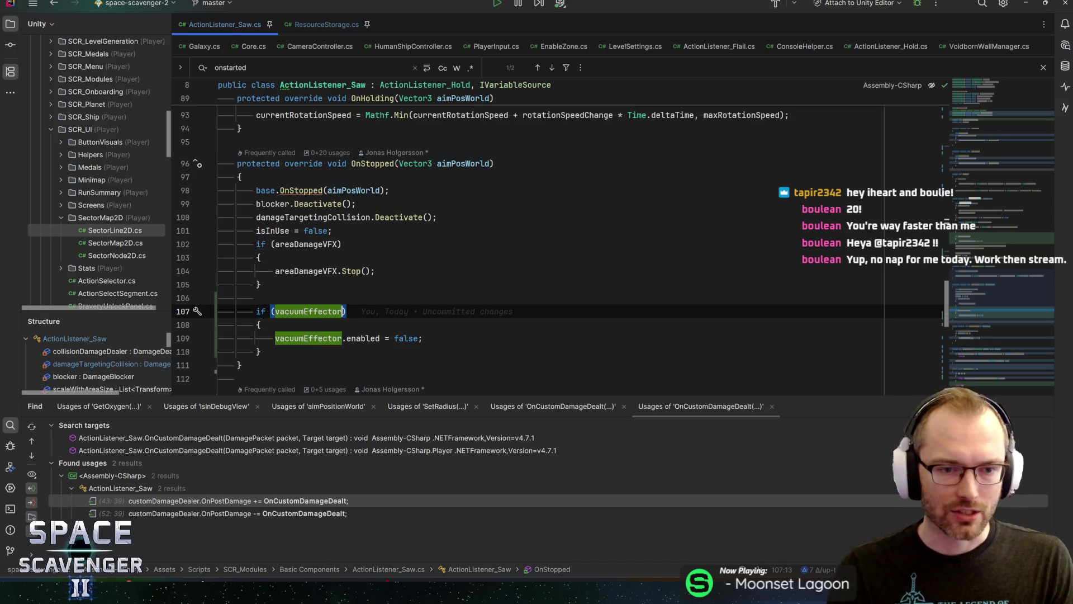
key("Left")
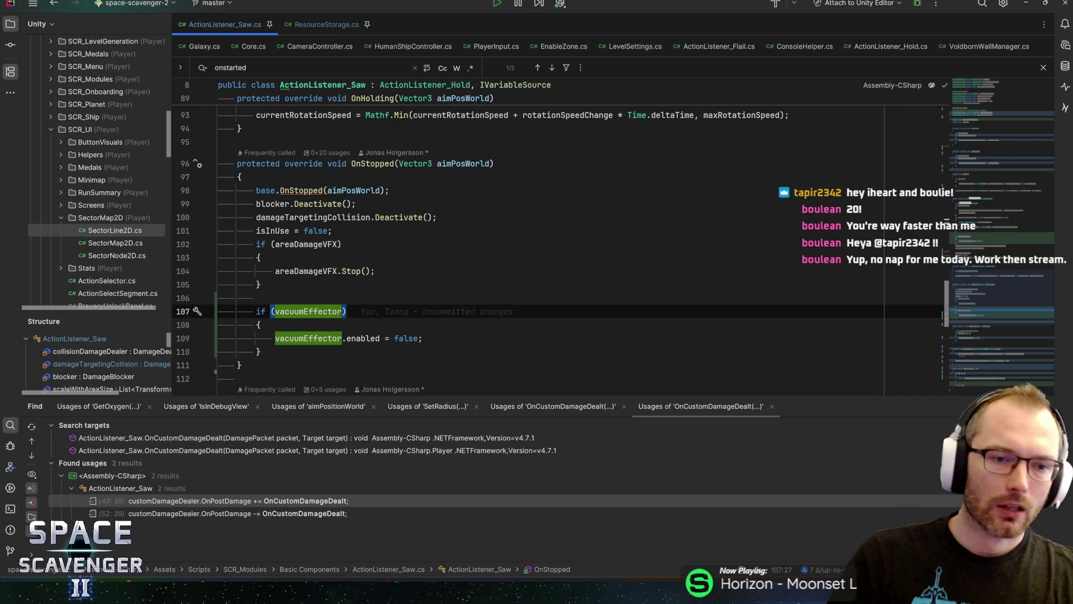
left_click(347, 311)
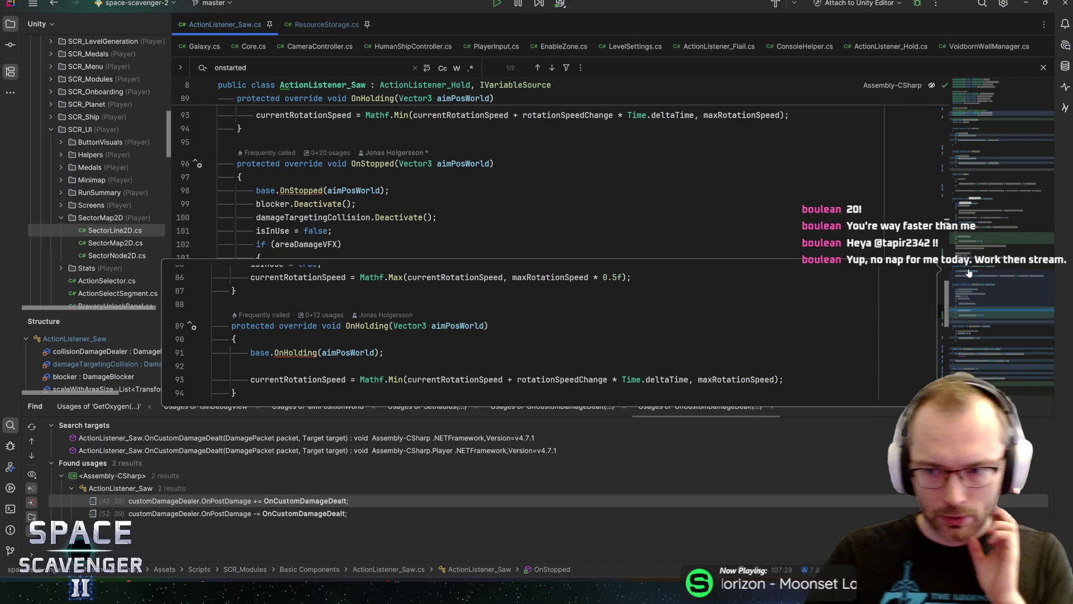
key("Escape")
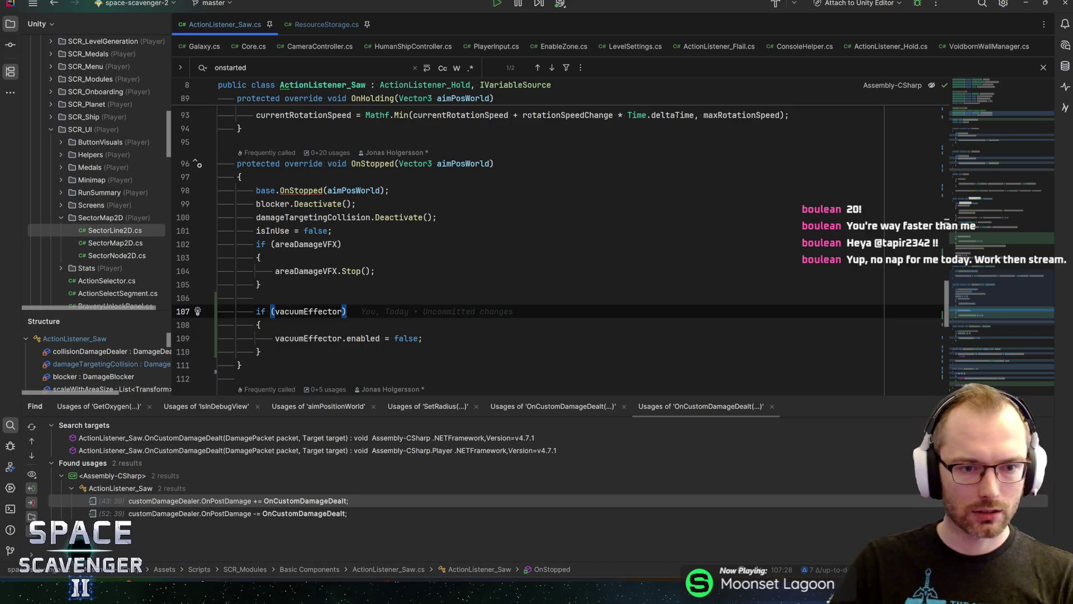
left_click(308, 312)
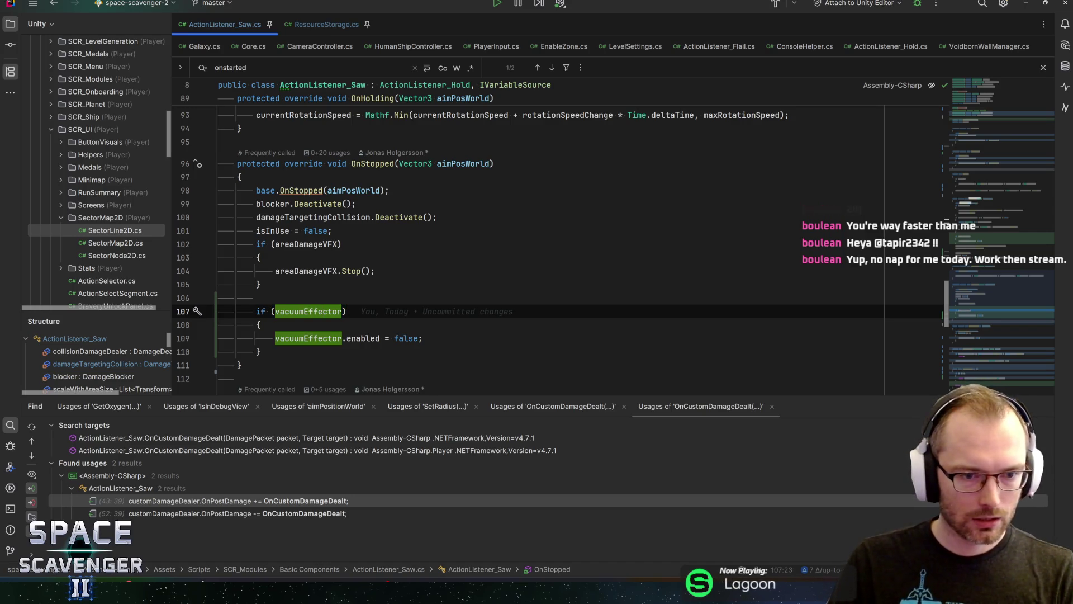
key("Down")
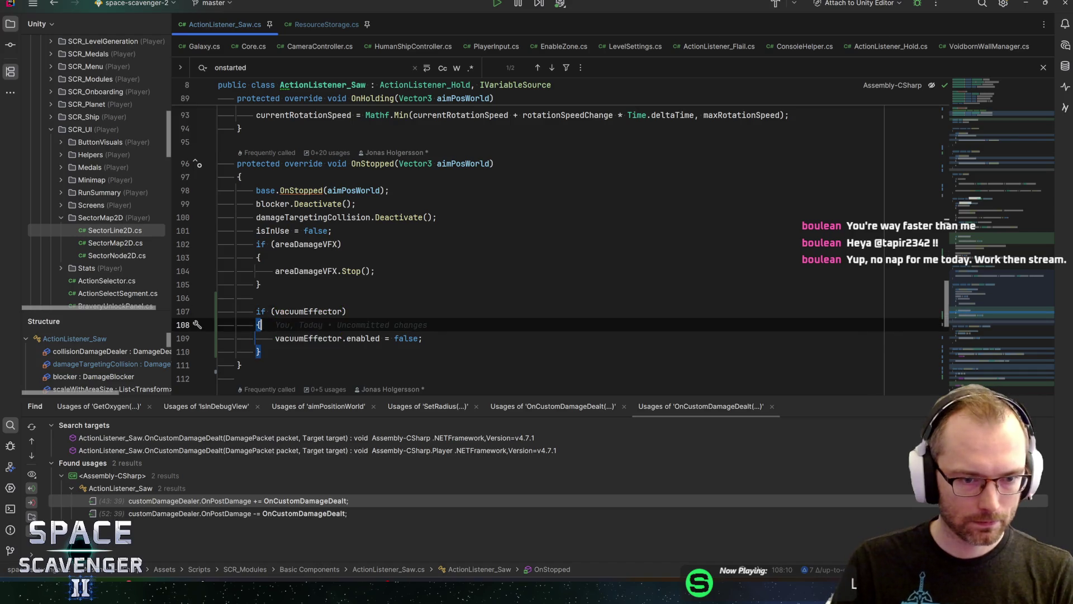
key("Down")
key("ctrl+b")
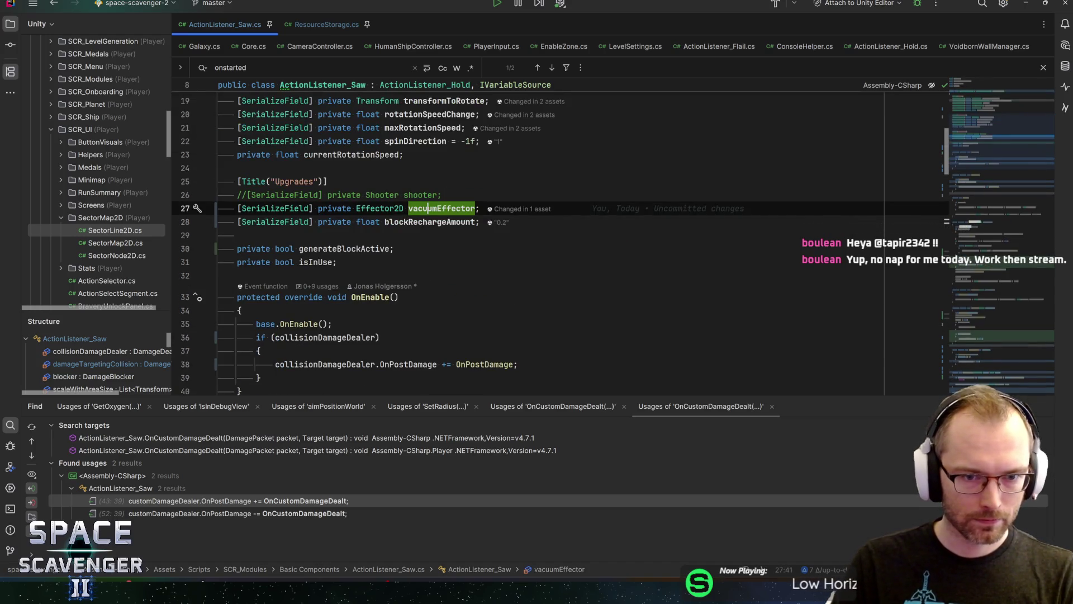
Step: Duplicate the vacuumEffector field as a VFXContainer field named vacuumVFX
key("ctrl+d")
key("ctrl+shift+Left")
type("VFXCon")
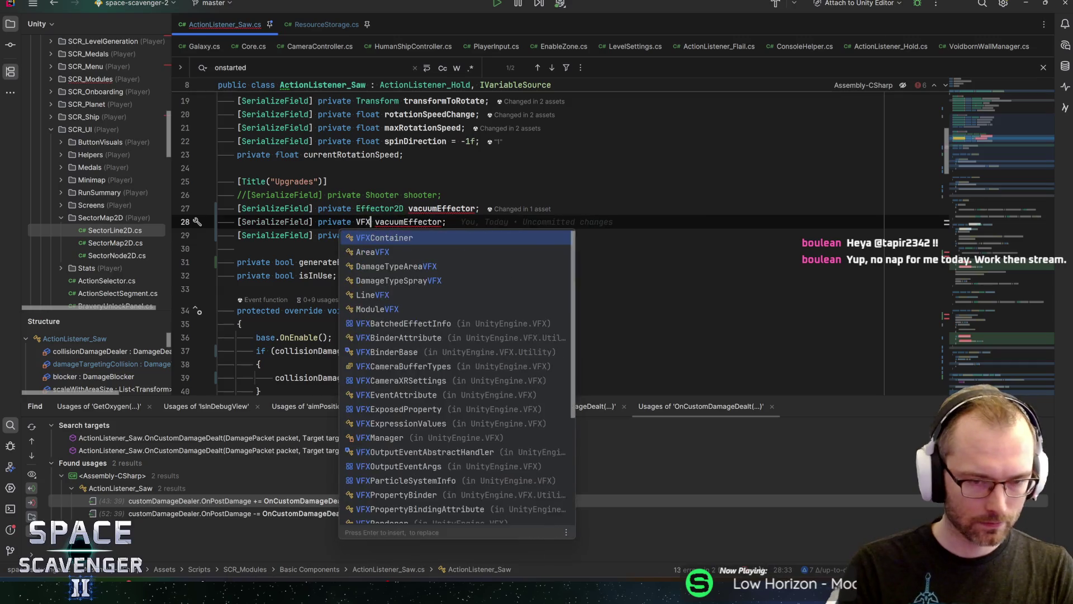
key("Return")
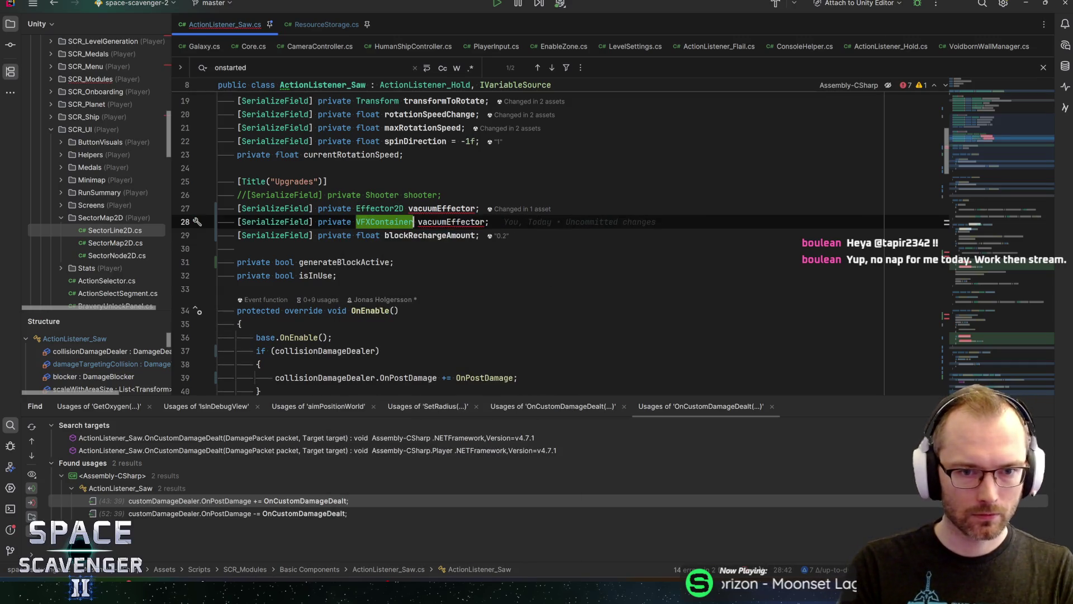
key("ctrl+shift+Right")
type("vacuumVFX")
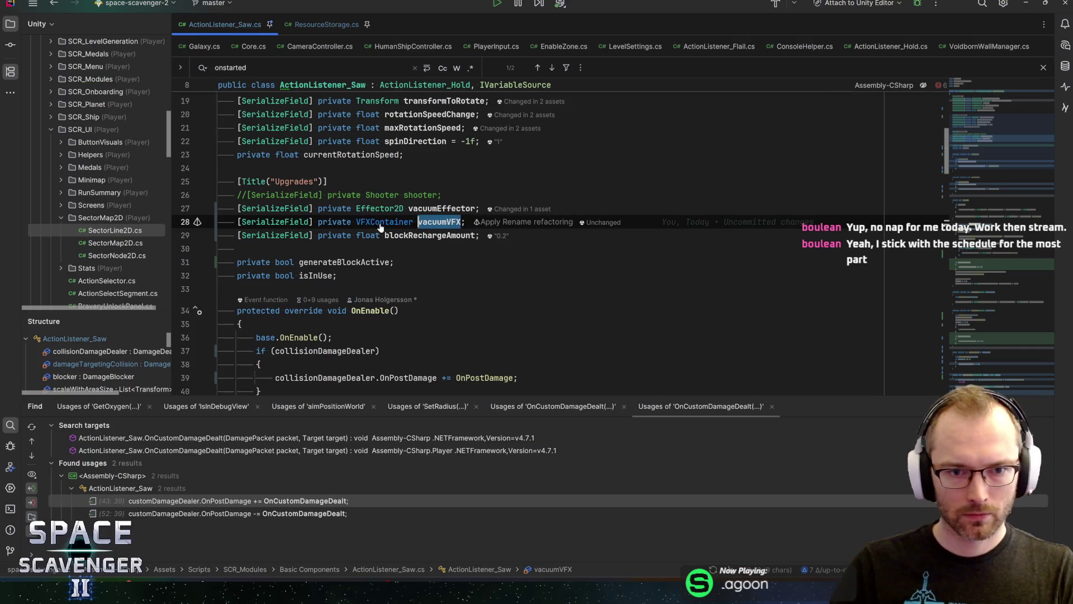
Step: Add vacuumVFX.Play(); in OnStarted after enabling the vacuum effector
scroll(565, 147, "down", 15)
scroll(559, 224, "up", 3)
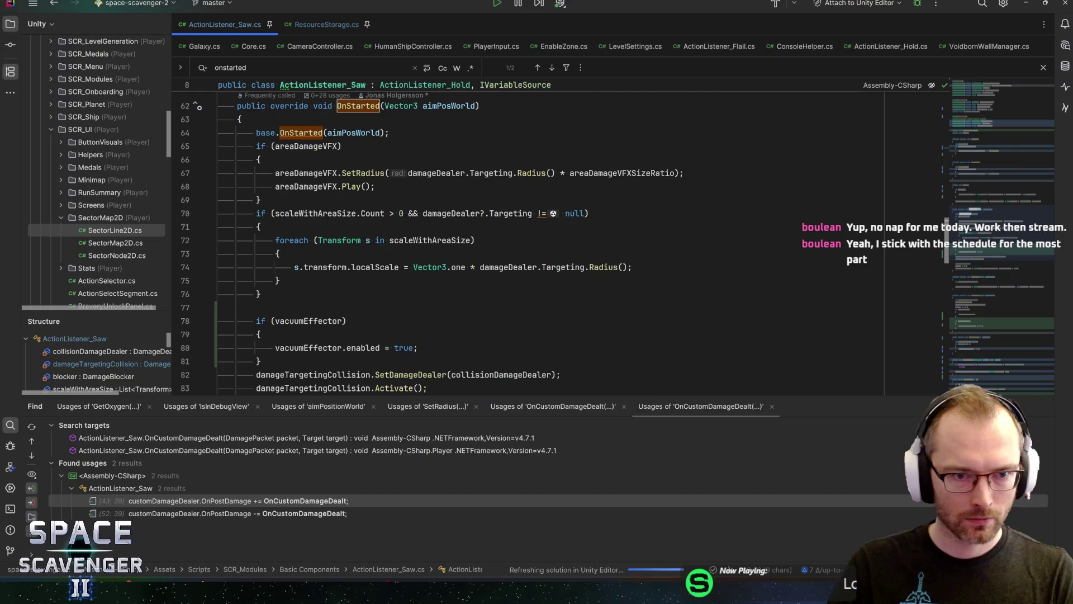
scroll(559, 223, "down", 3)
left_click(418, 227)
key("Return")
type("vacuumVFX")
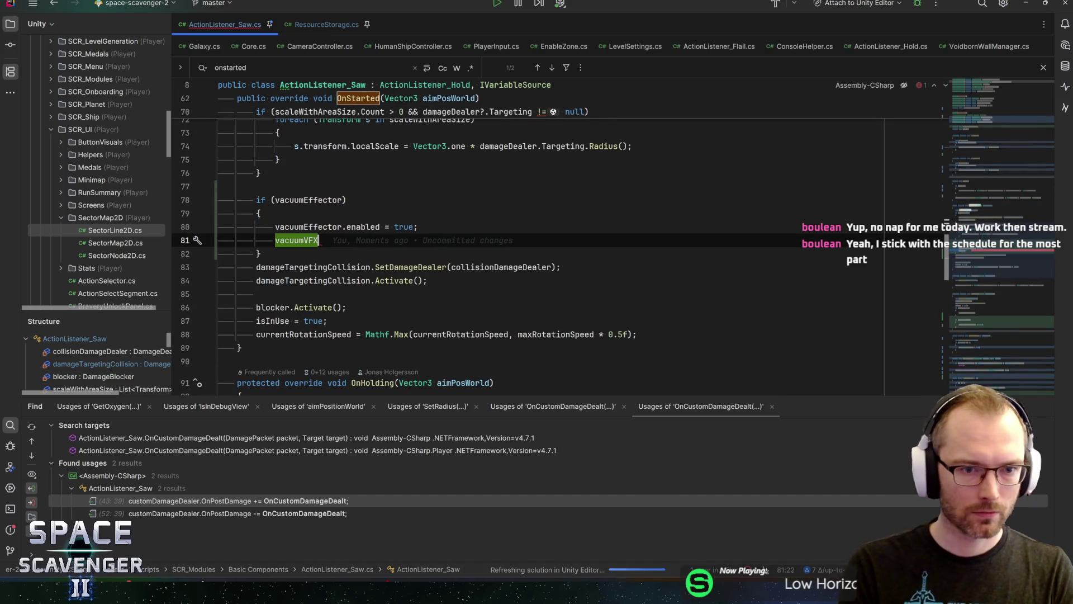
type(".Play();")
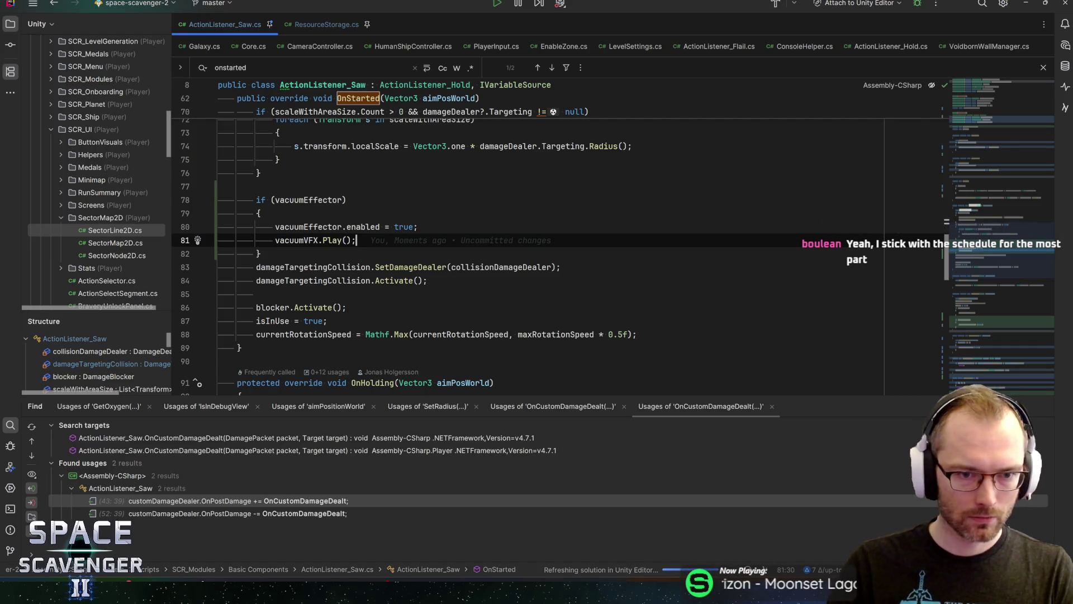
Step: Add vacuumVFX.Stop(); in OnStopped, then return to Unity
scroll(559, 234, "down", 10)
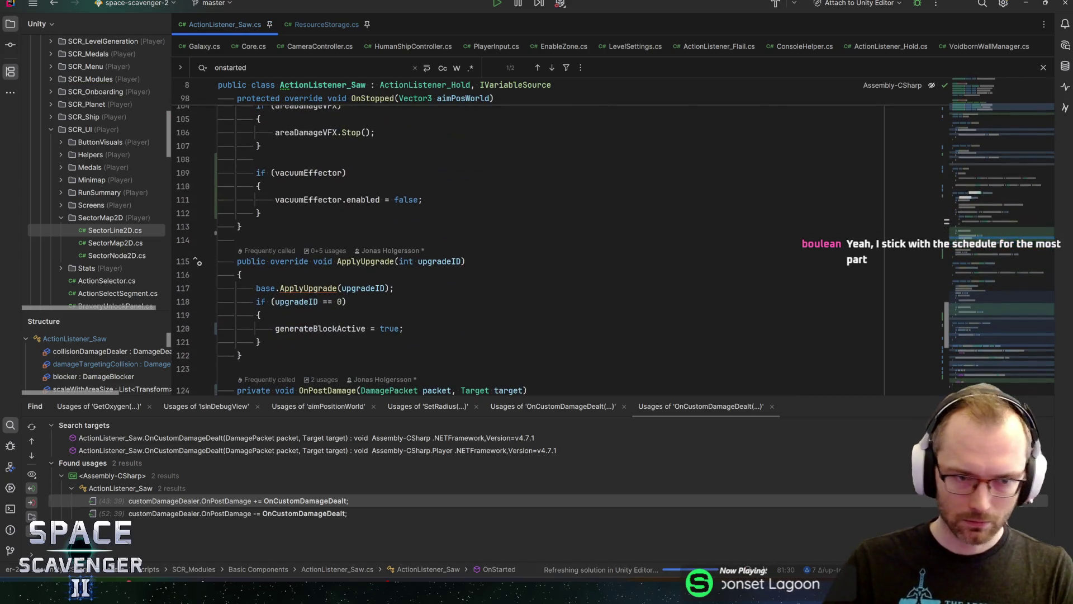
left_click(424, 199)
key("Return")
type("vacuumVFX.Play();")
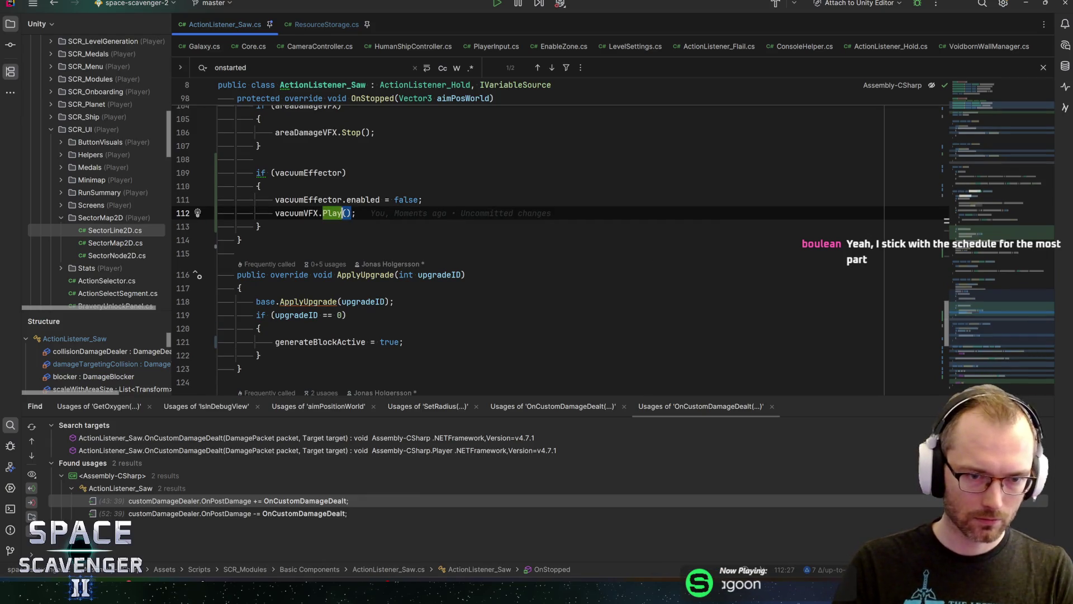
type("Stop")
key("Return")
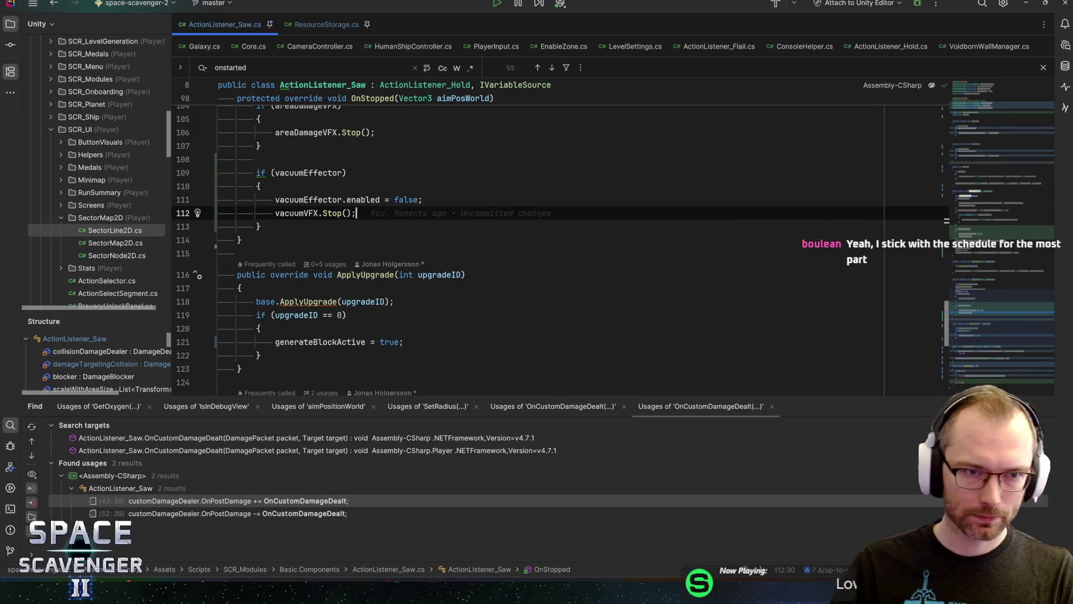
key("alt+Tab")
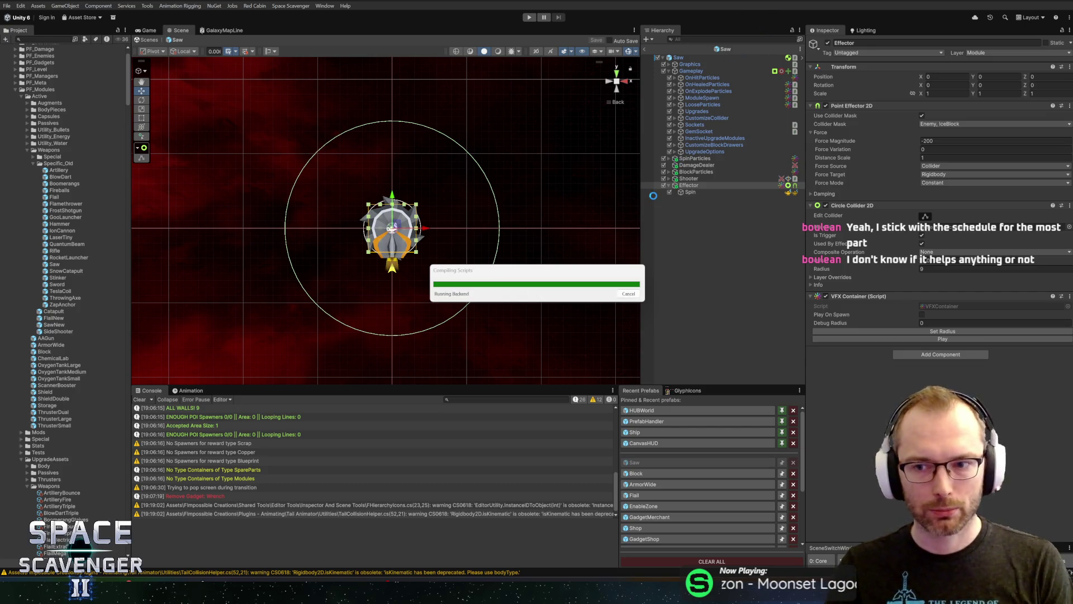
Step: Select the Effector in the Hierarchy to preview its particles
left_click(645, 50)
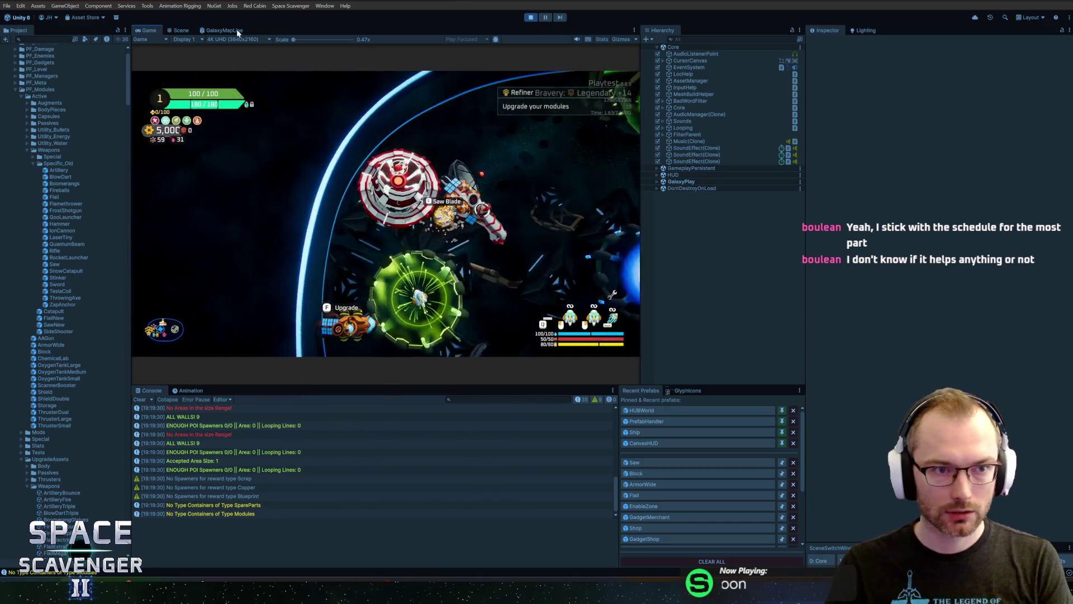
Step: Maximize the Game view, fly to the Saw Blade, drag it to the ship, then stop play
double_click(147, 31)
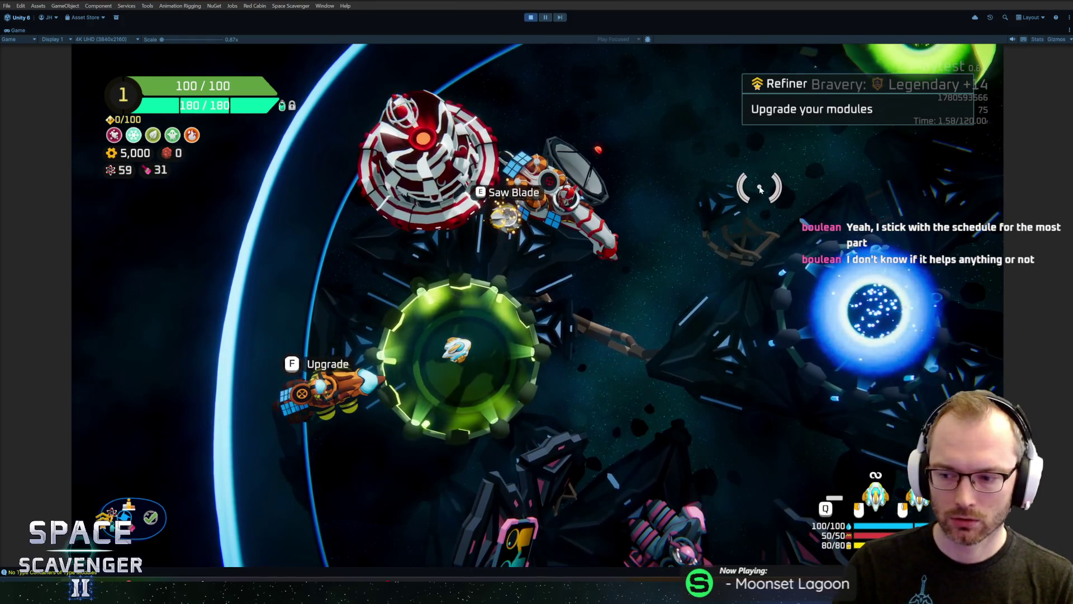
key("d")
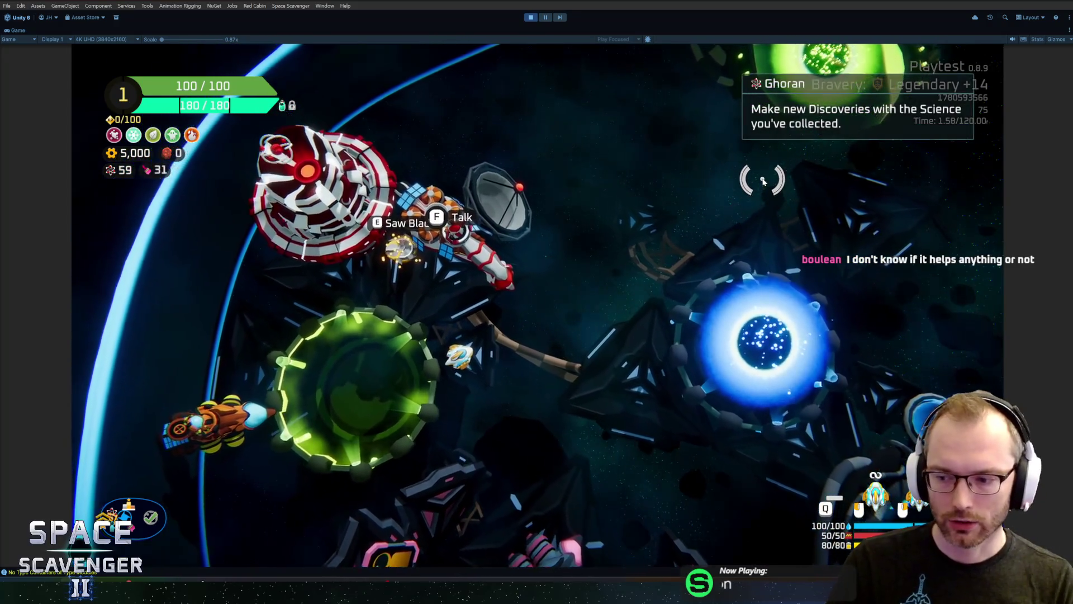
key("e")
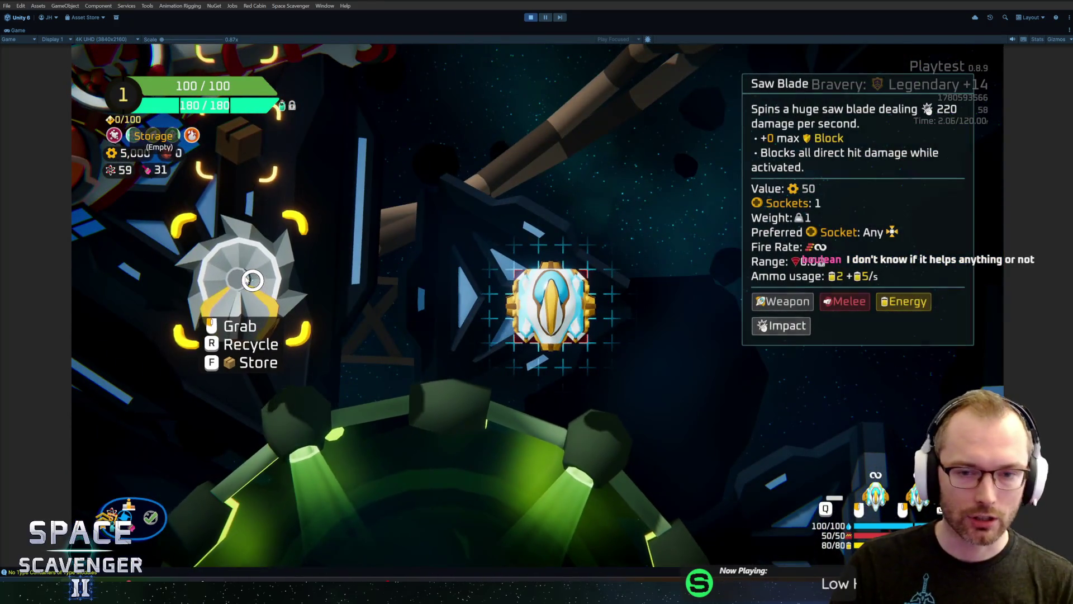
mouse_move(252, 280)
left_mouse_down()
mouse_move(666, 156)
mouse_move(503, 229)
mouse_move(353, 274)
mouse_move(585, 196)
left_mouse_up()
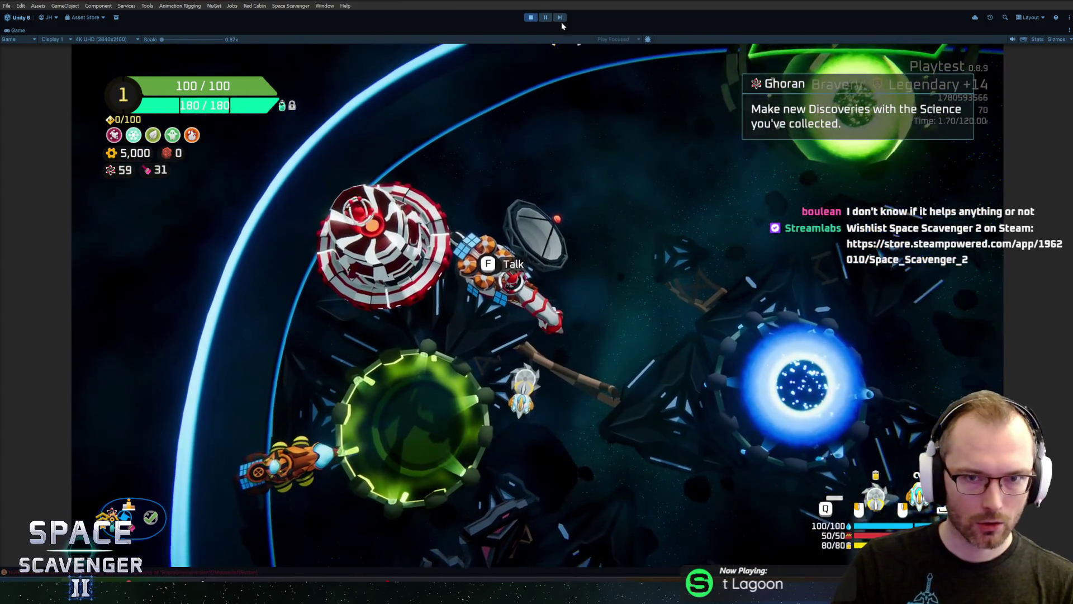
key("ctrl+p")
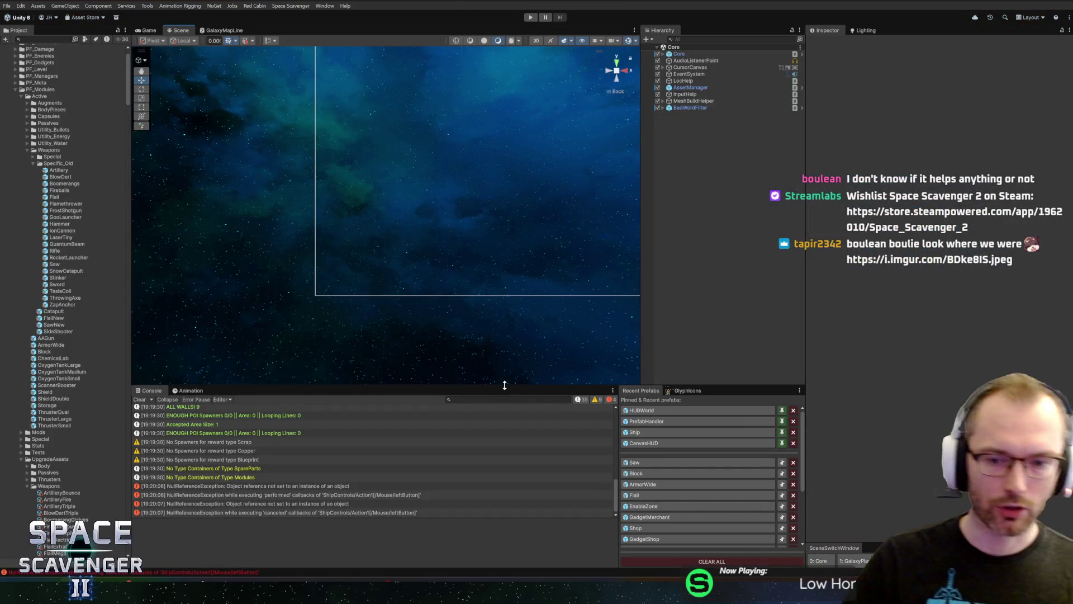
Step: Open the Saw prefab for editing in the Scene view
left_click(641, 462)
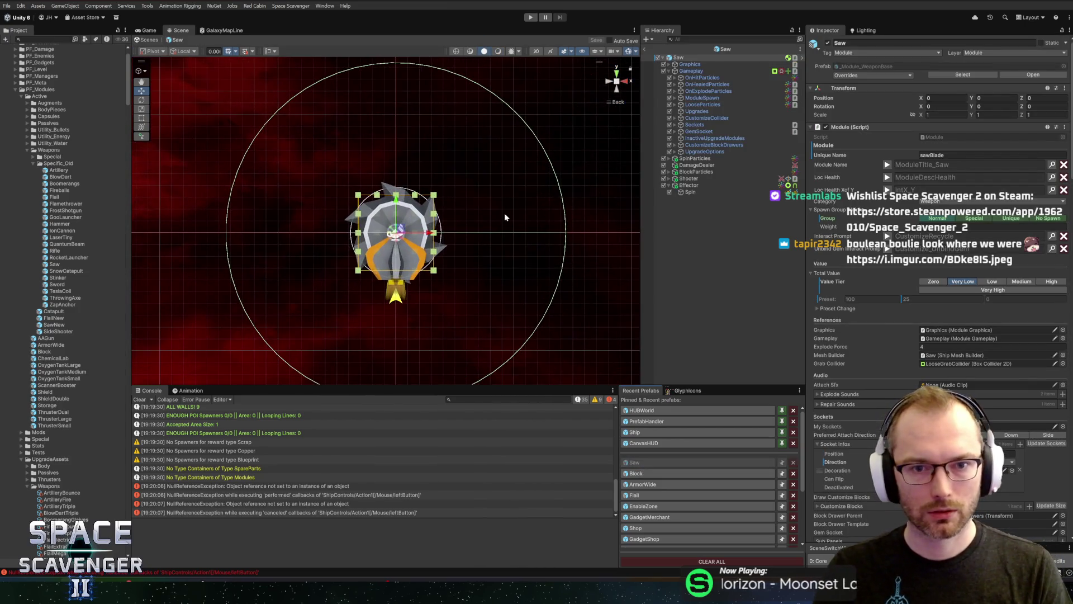
scroll(474, 200, "down", 1)
left_click_drag(472, 182, 462, 166)
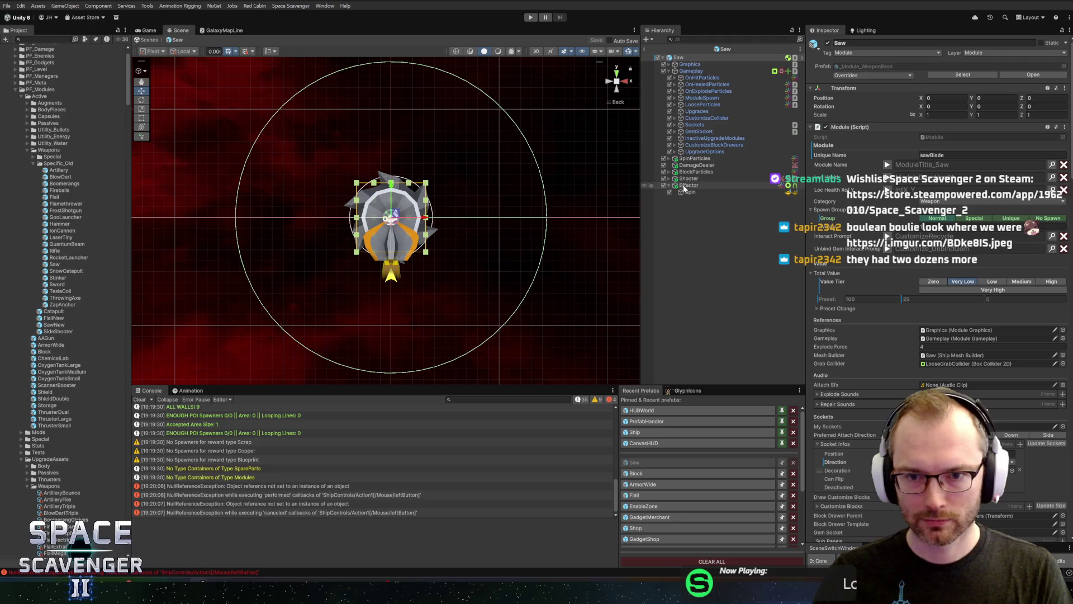
Step: Assign the Effector object to Action Listener Saw's Vacuum VFX field and start Play mode
left_click(686, 185)
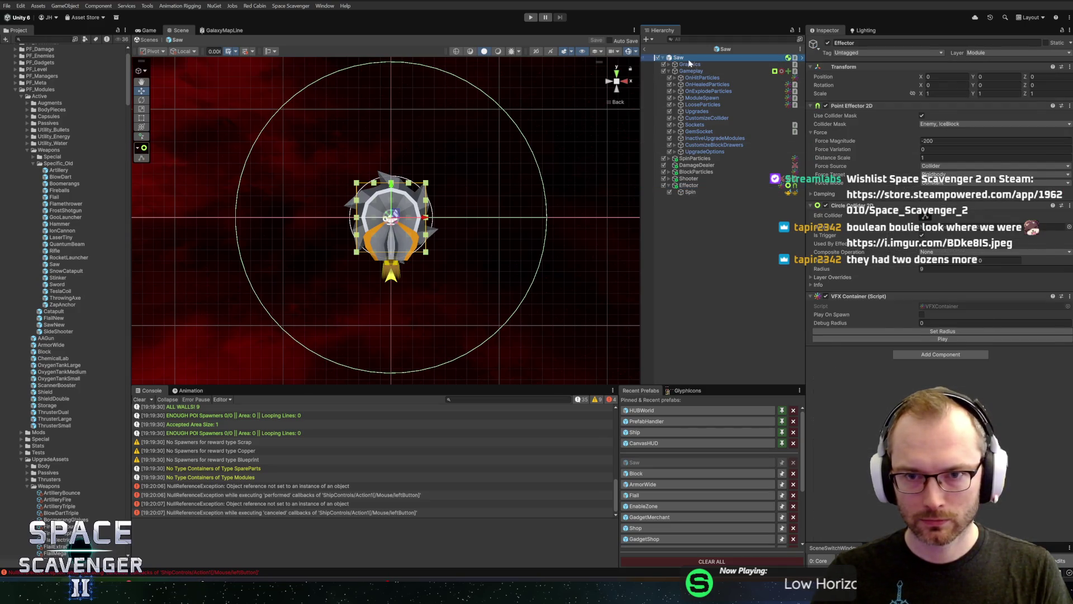
scroll(931, 375, "down", 10)
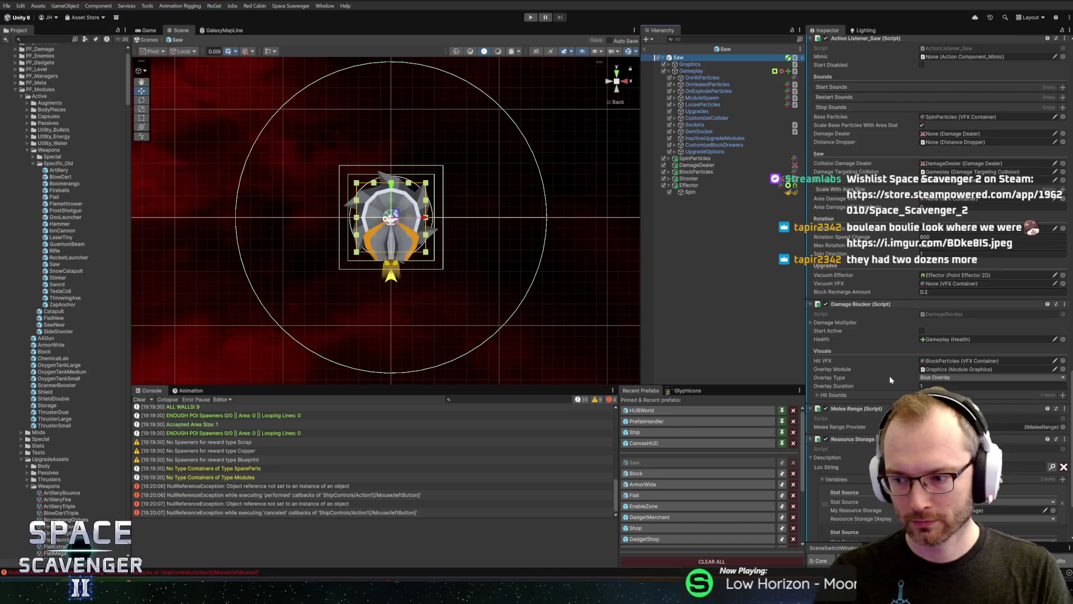
scroll(890, 375, "down", 4)
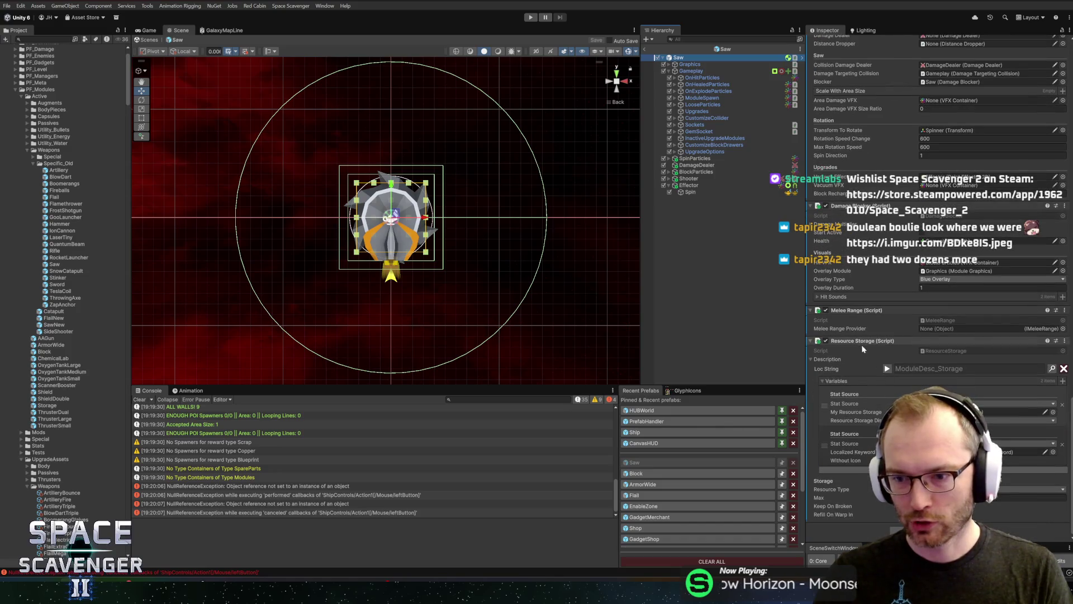
left_click(888, 369)
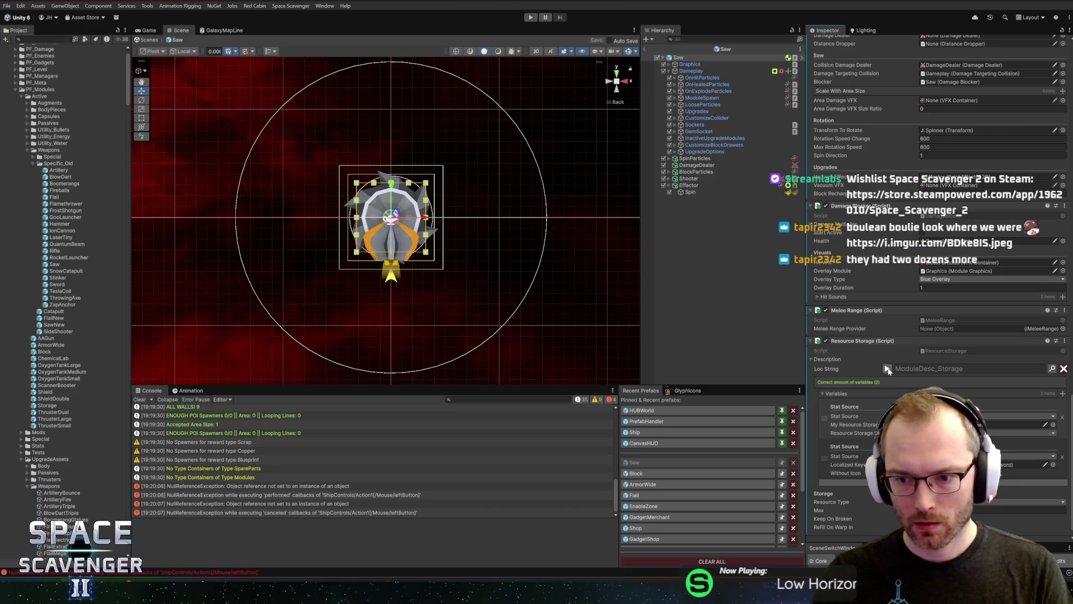
scroll(890, 256, "up", 5)
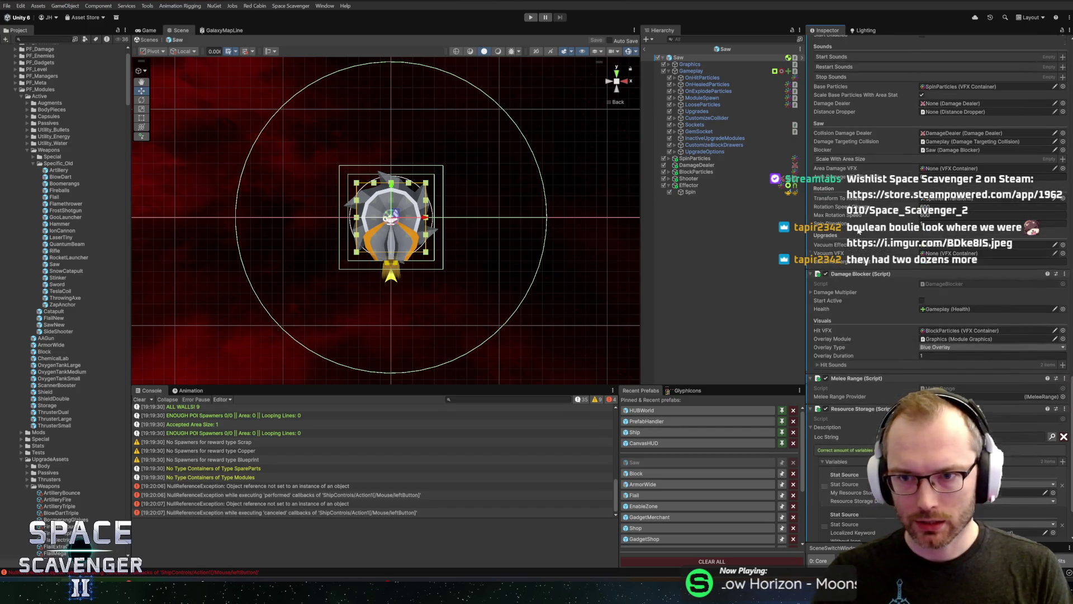
scroll(890, 256, "up", 1)
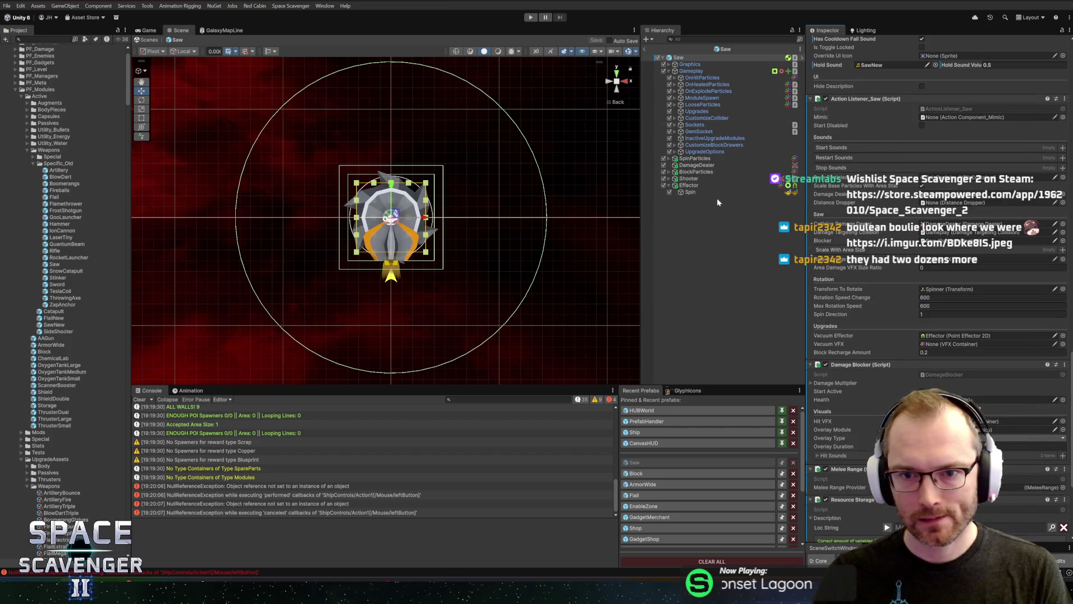
mouse_move(687, 186)
left_mouse_down()
mouse_move(956, 349)
mouse_move(945, 342)
left_mouse_up()
left_click(530, 18)
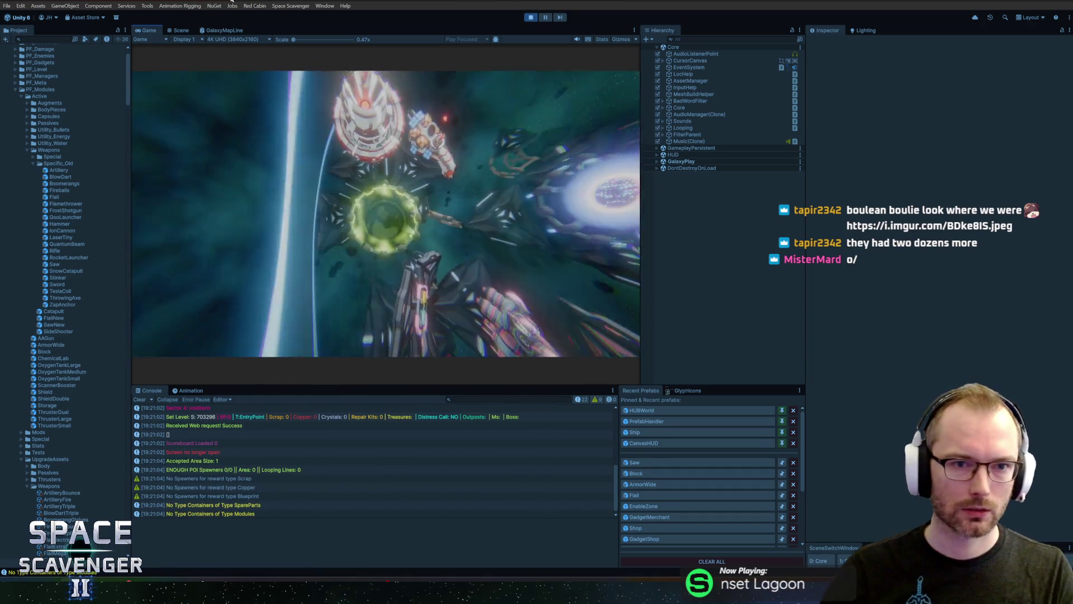
Step: In a maximized Game view, pick up the Saw Blade and fly around, then restore the layout
key("shift+space")
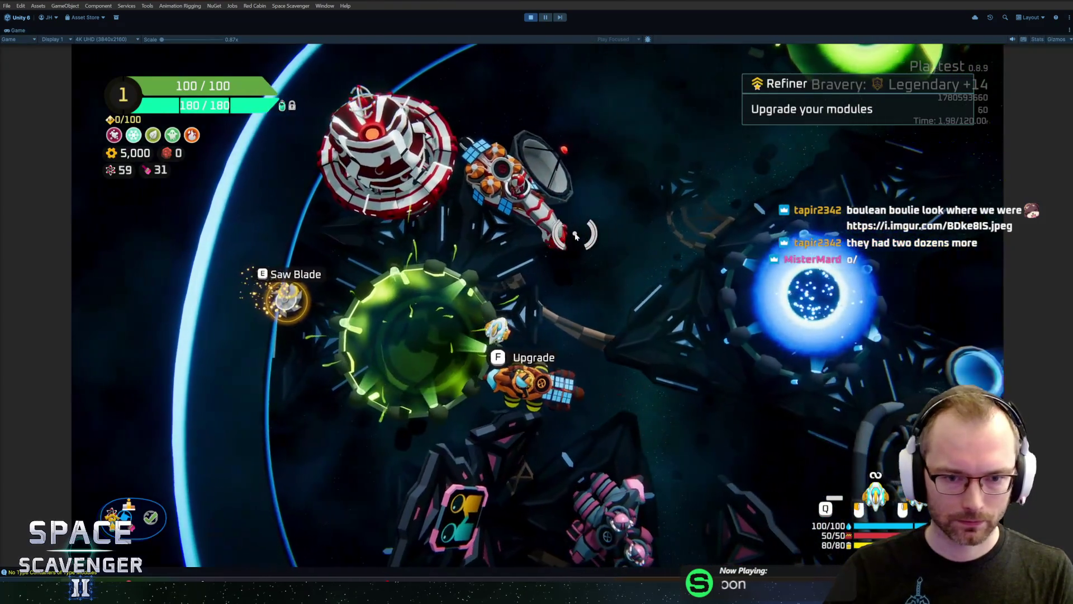
key("e")
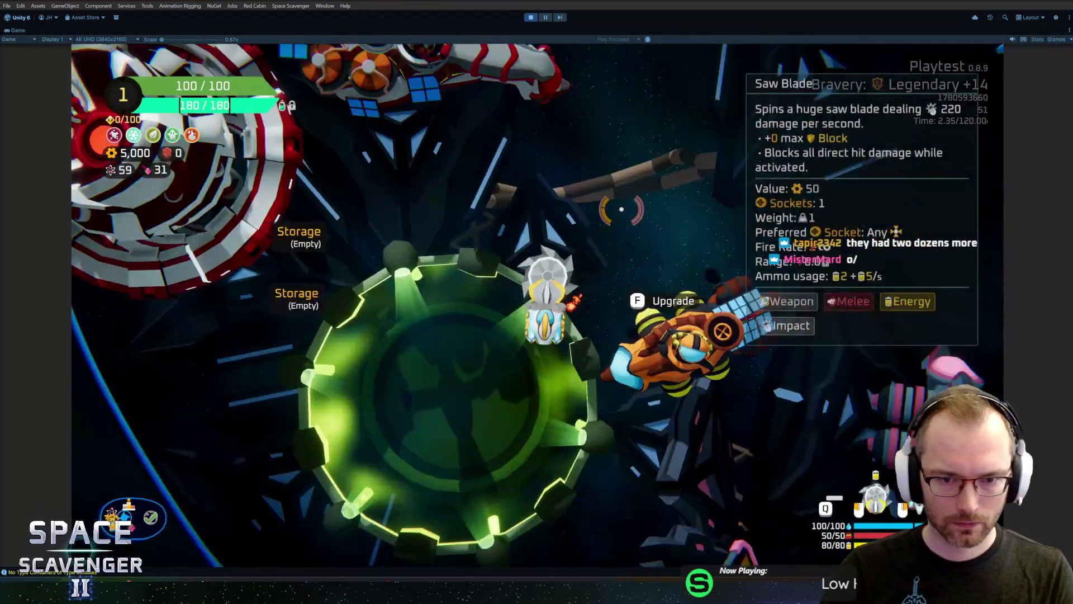
key("w")
key("d")
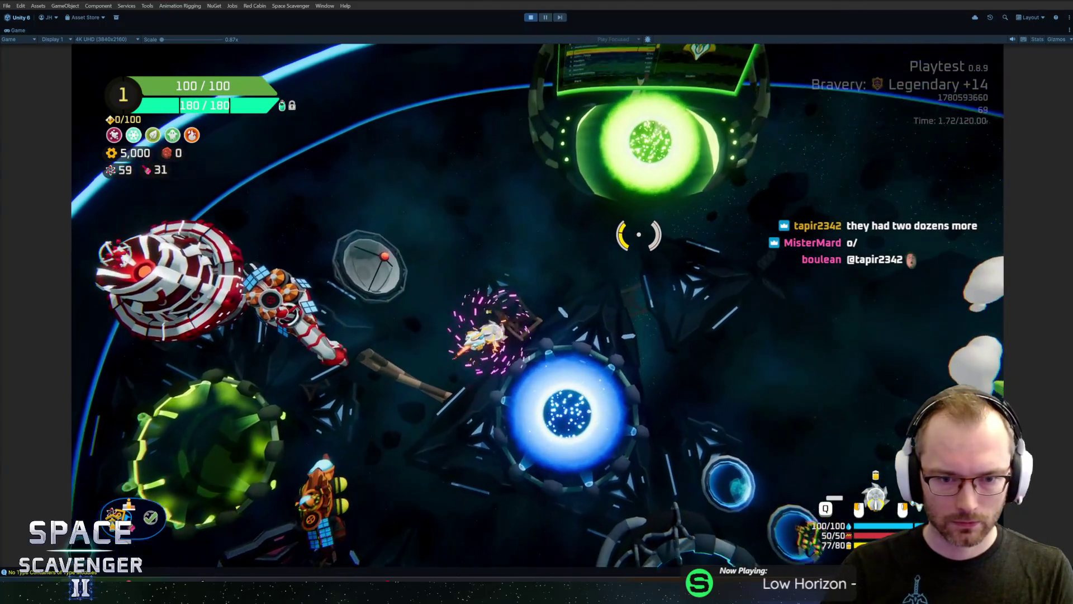
key("w")
key("a")
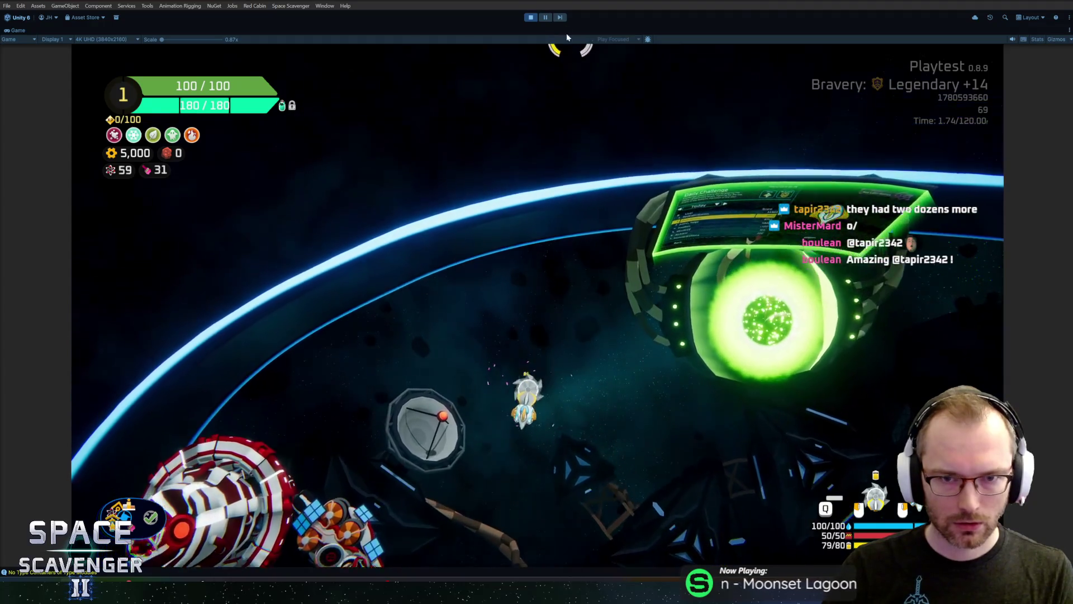
key("shift+space")
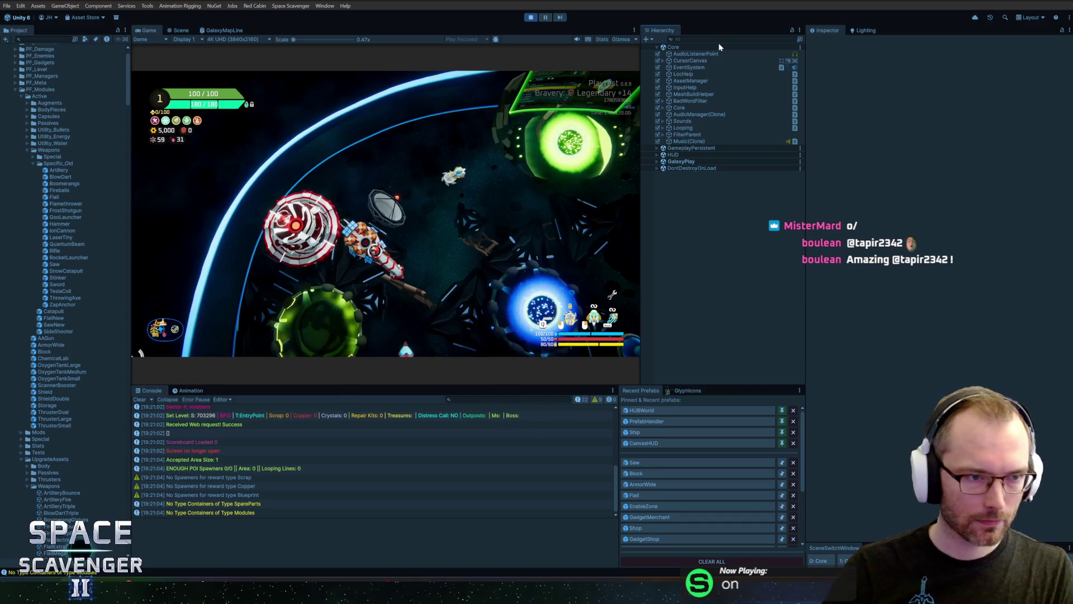
Step: Search the Hierarchy for 'saw' and select Spin under Saw(Clone) > Effector
left_click(720, 42)
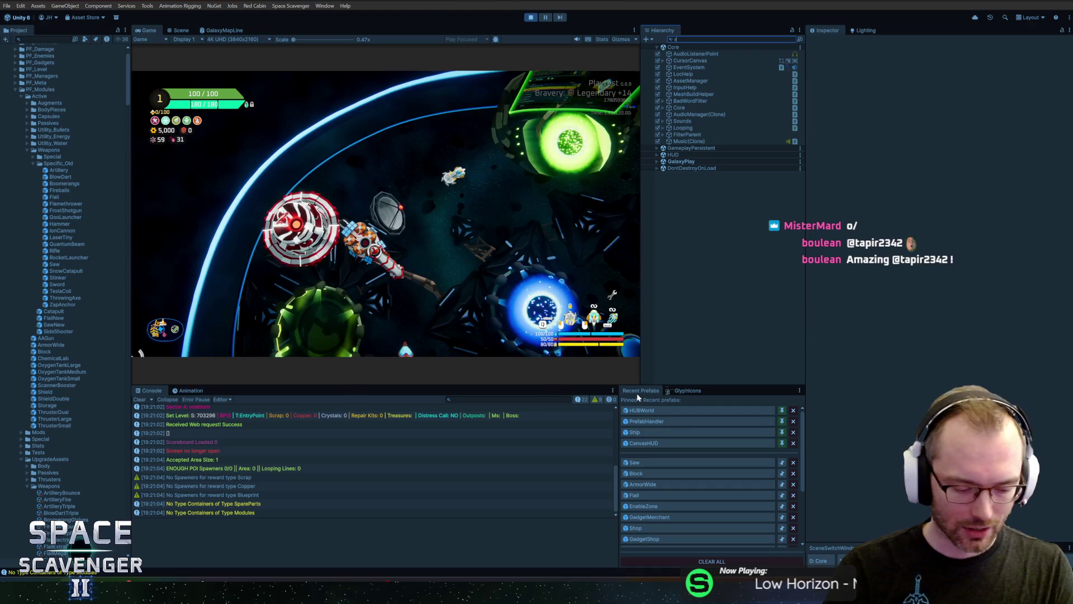
type("aw")
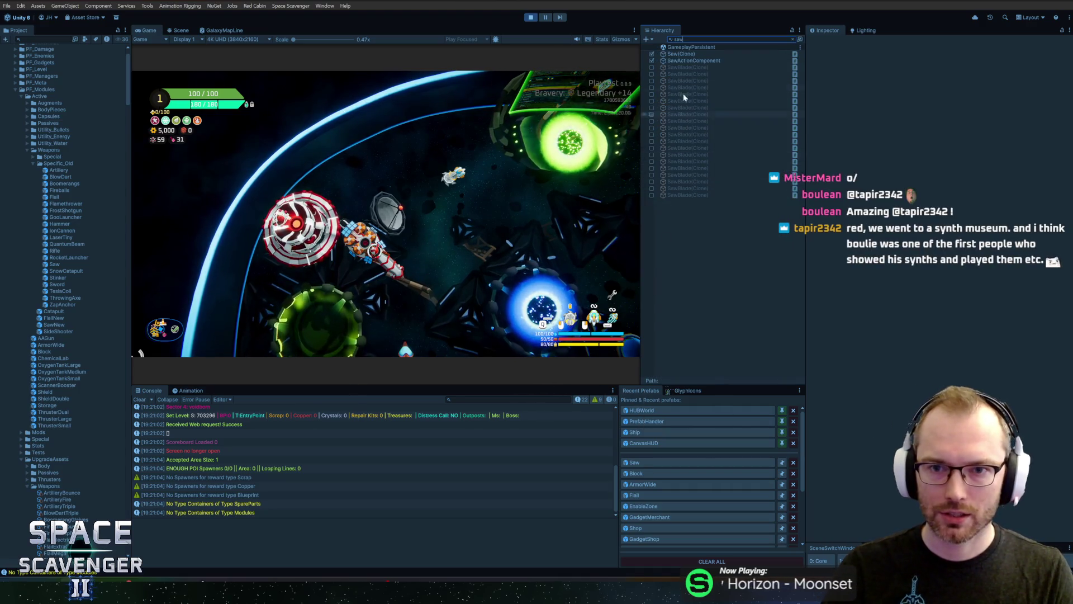
left_click(681, 53)
left_click(793, 39)
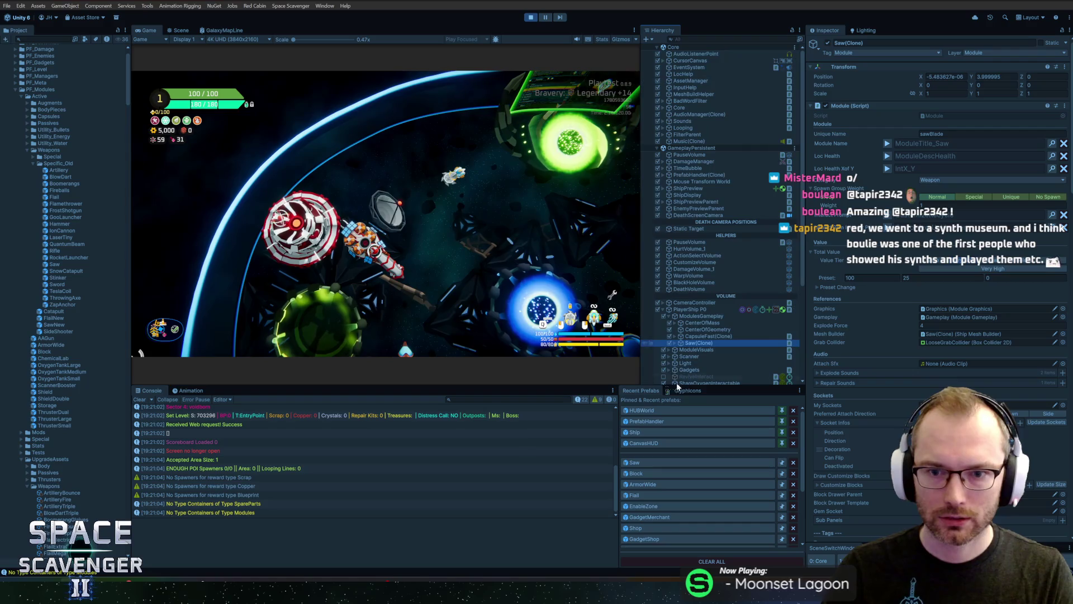
left_click(676, 343)
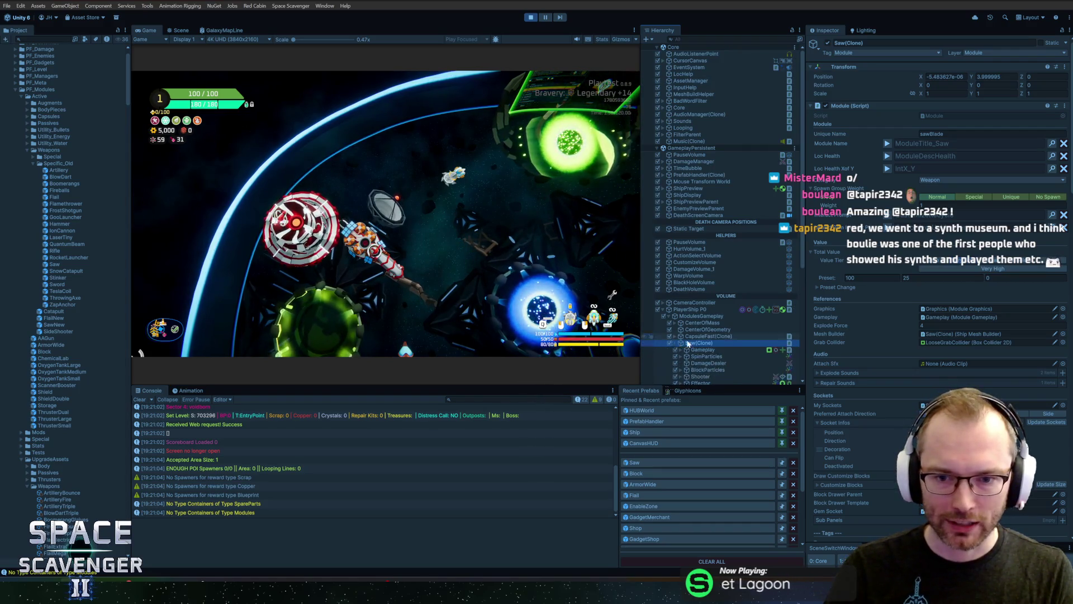
scroll(701, 308, "down", 5)
left_click(694, 234)
key("Right")
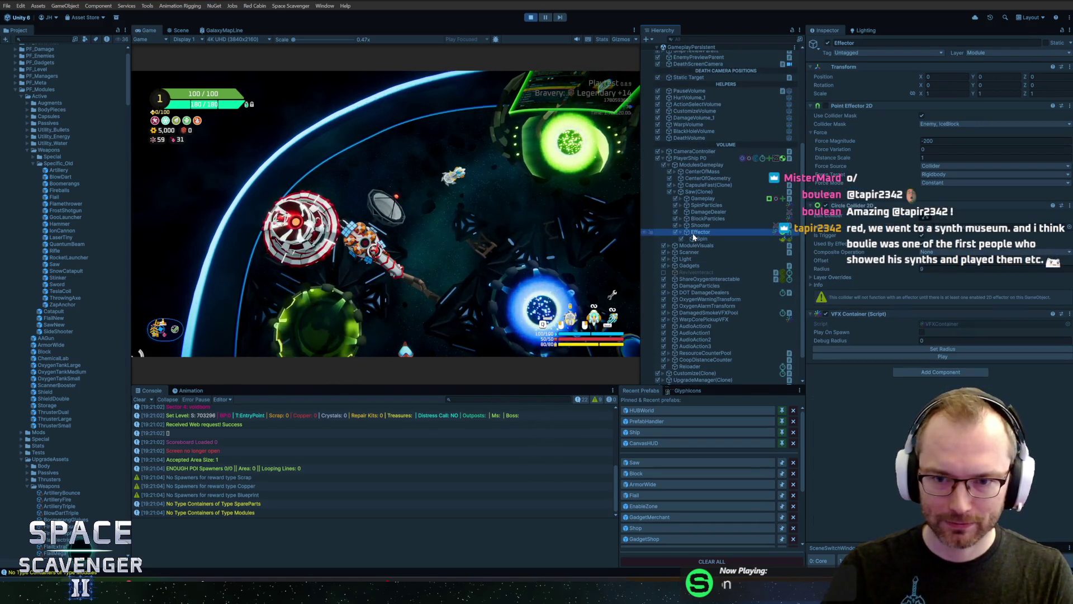
key("Down")
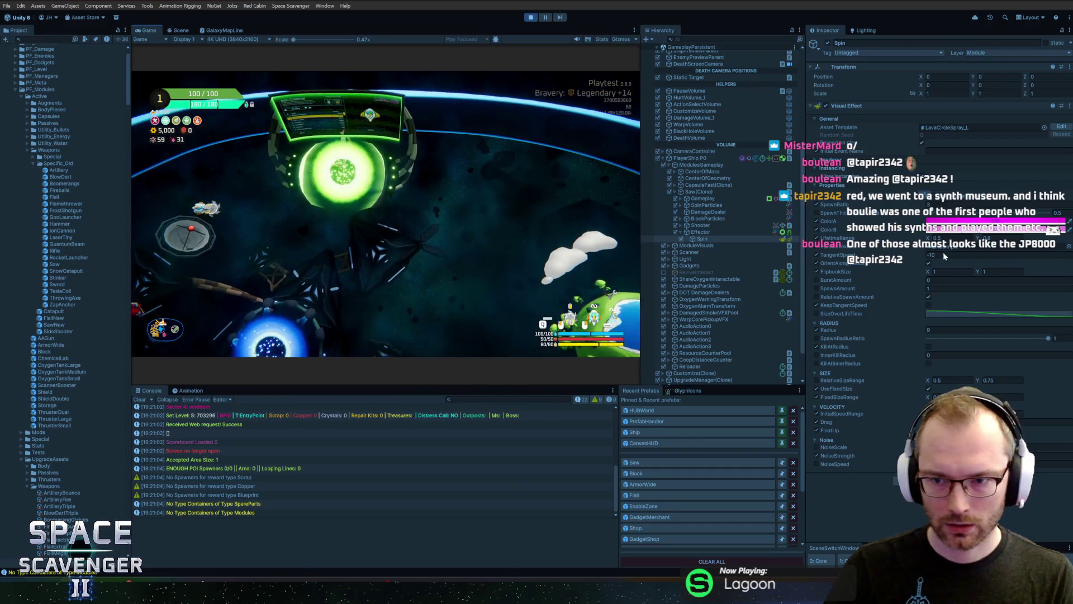
Step: Set Spin's TangentSpeed to 10 and stop the playtest
left_click(943, 254)
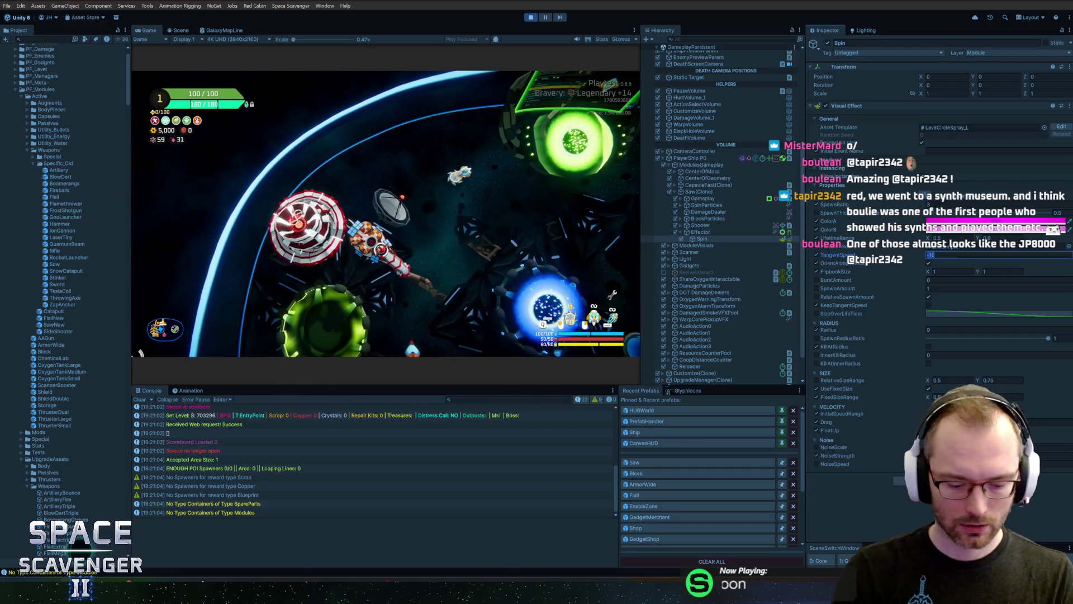
type("10")
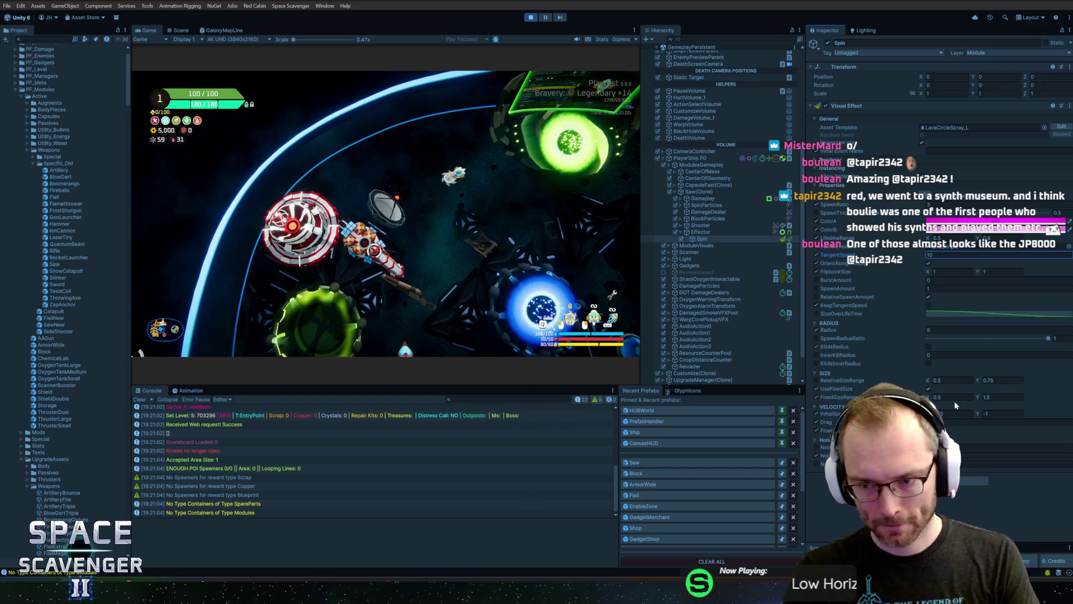
left_click(532, 20)
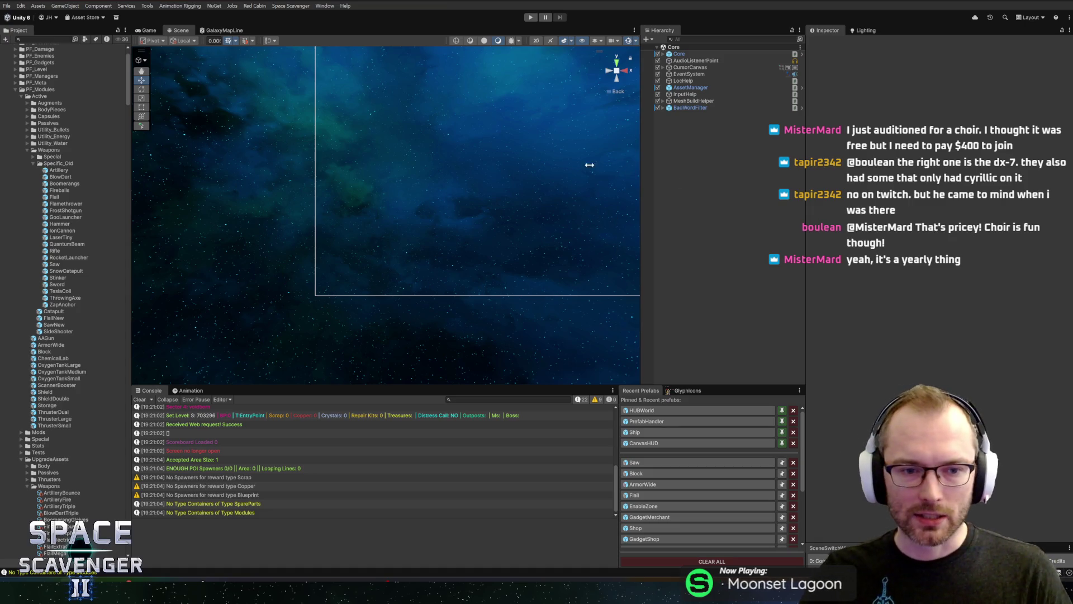
scroll(514, 152, "down", 5)
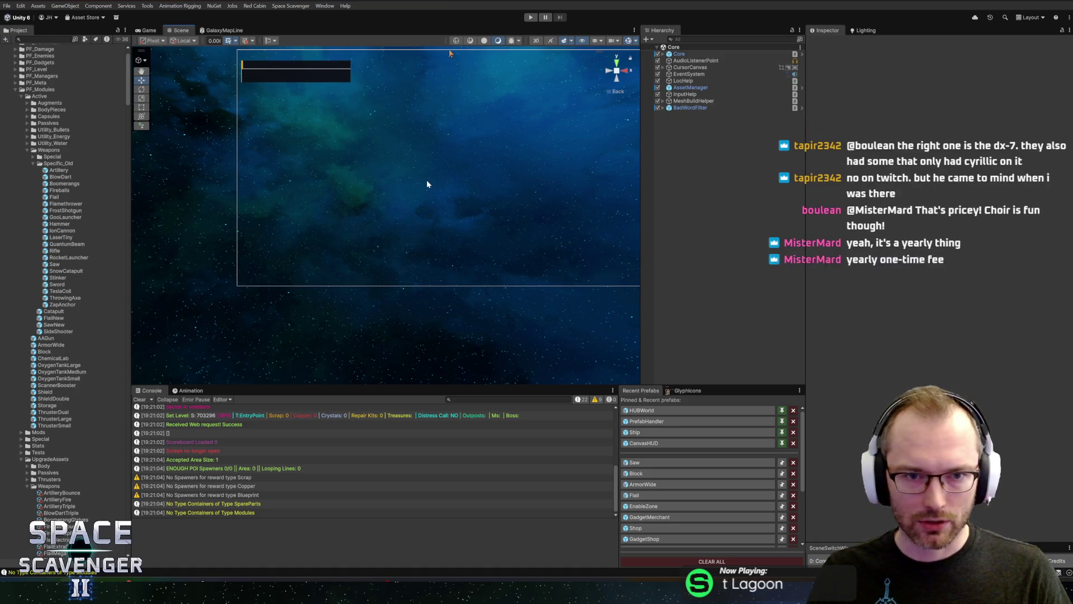
scroll(425, 158, "up", 3)
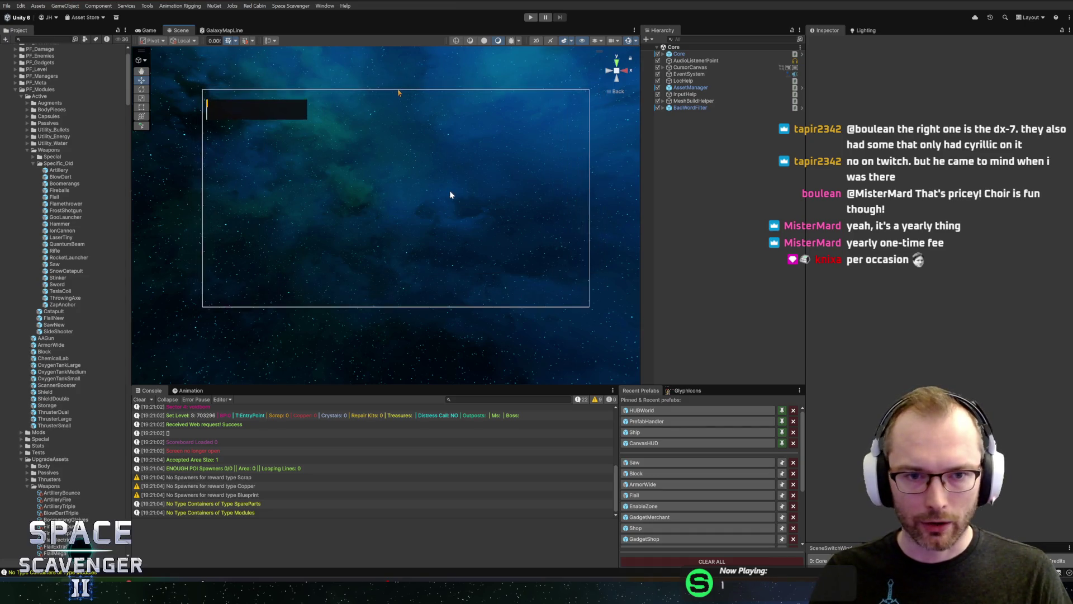
left_click_drag(447, 138, 443, 188)
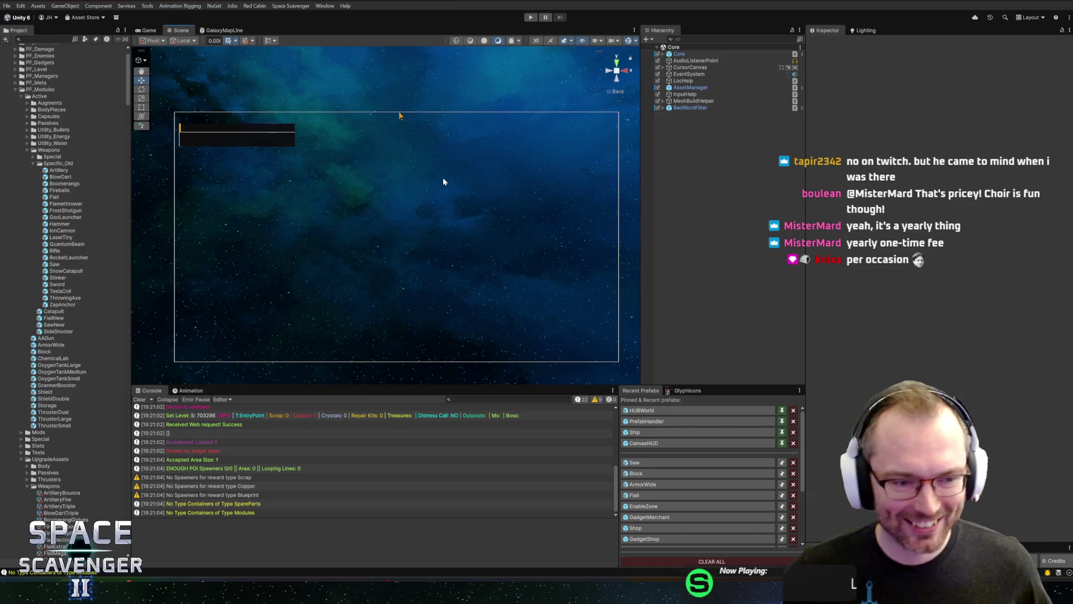
Step: Delete Spin from the Saw prefab and remove Effector's VFX Container component, then go to Rider
left_click(692, 462)
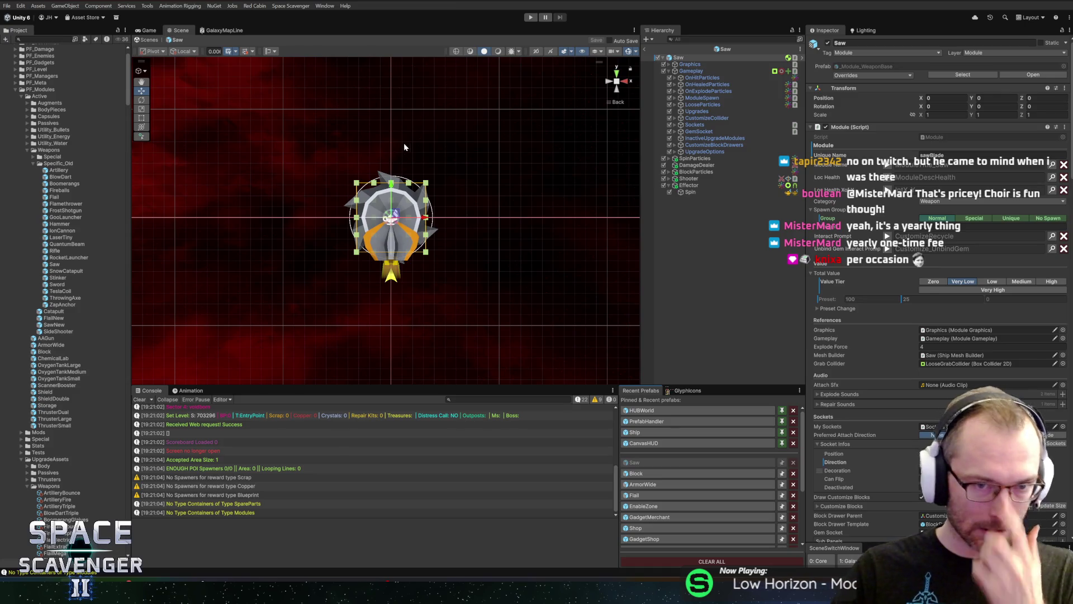
scroll(403, 142, "up", 5)
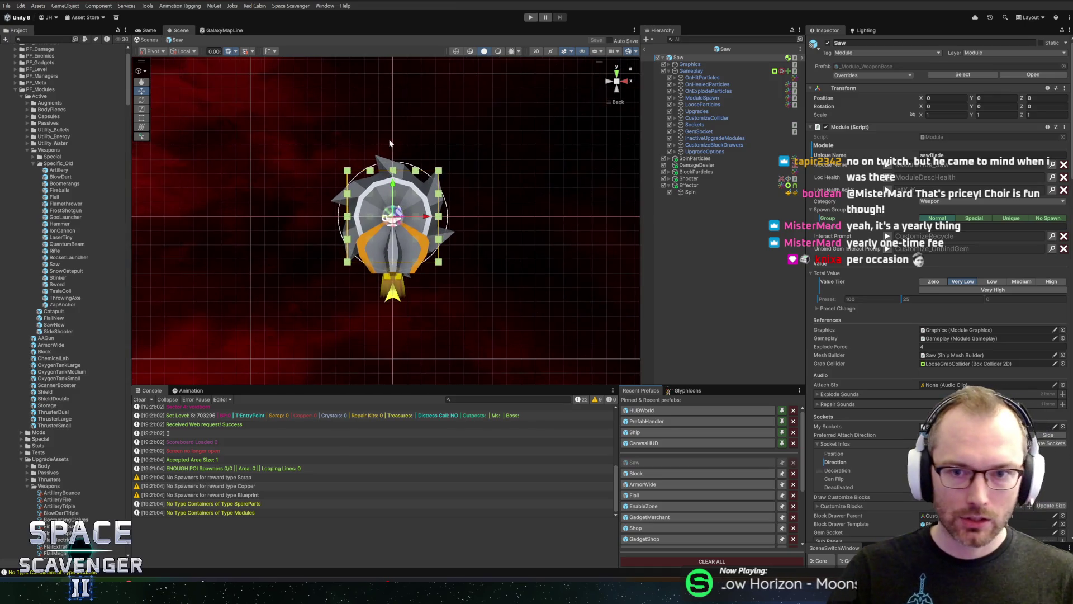
left_click(693, 190)
key("Delete")
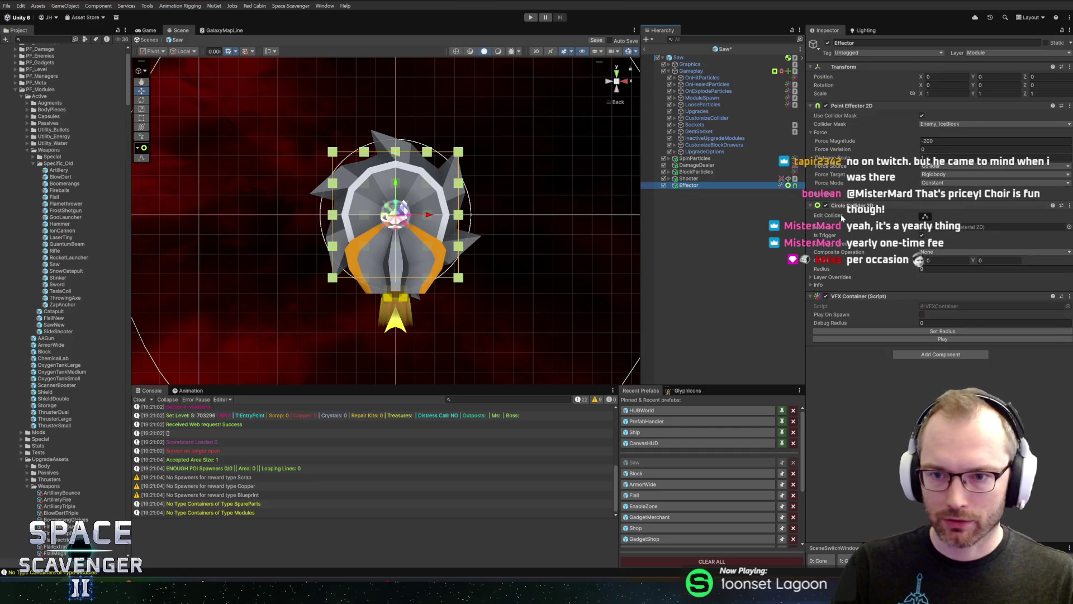
right_click(863, 300)
left_click(917, 326)
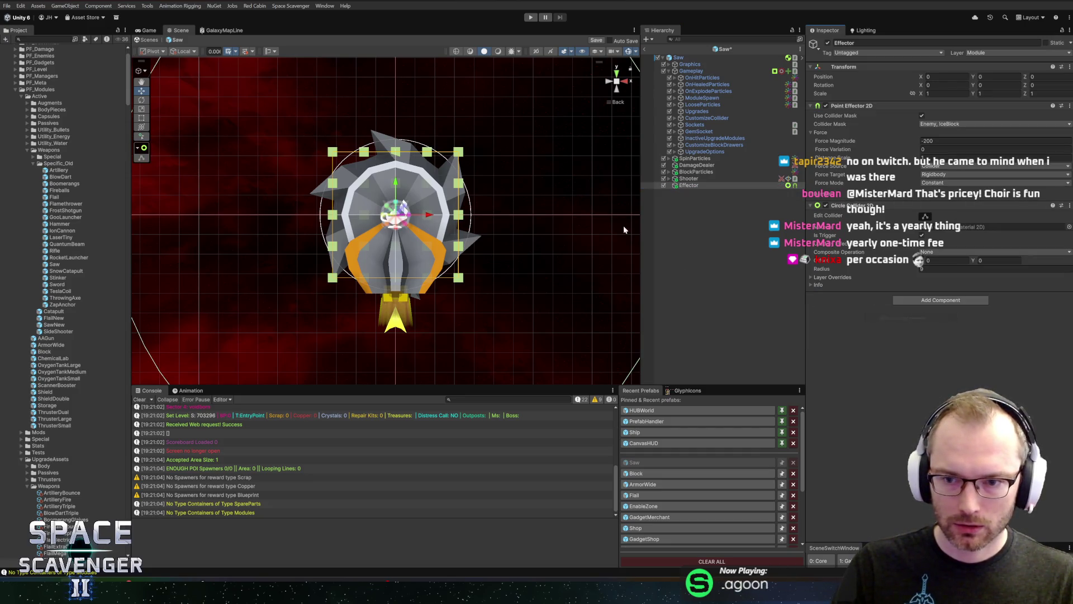
key("alt+Tab")
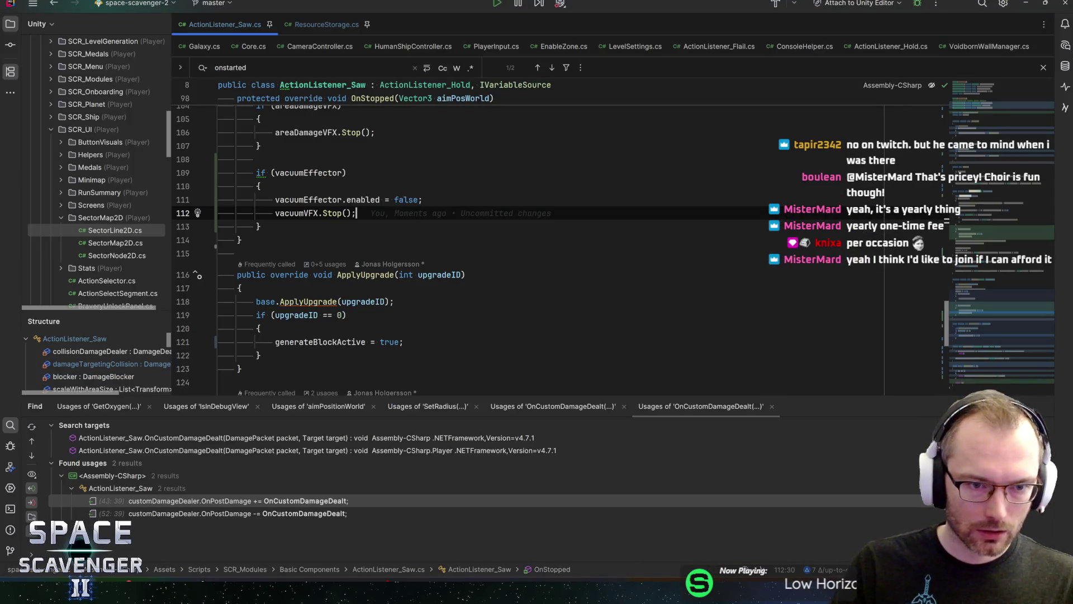
Step: Find OnStarted, check the vacuumVFX declaration, and delete the vacuumVFX.Play(); line
key("ctrl+f")
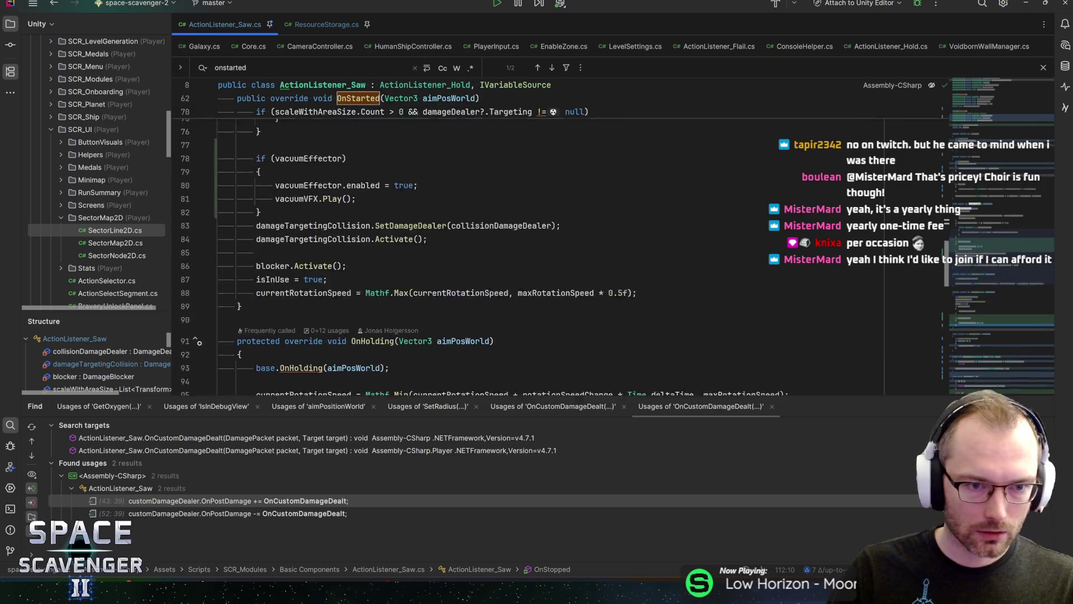
key("Down")
key("Down")
key("Down")
key("F12")
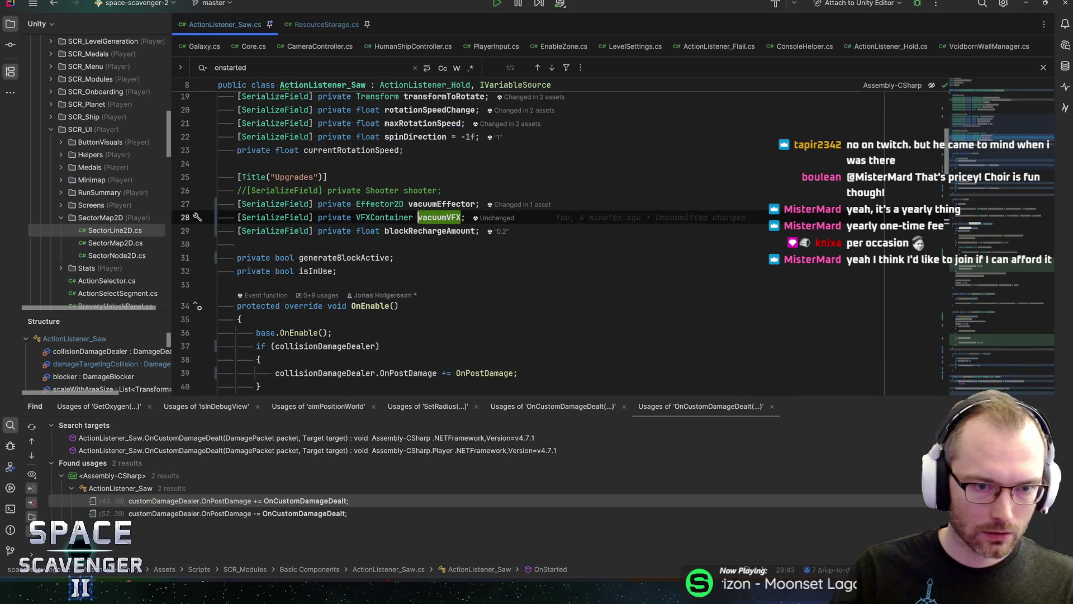
key("ctrl+Left")
key("ctrl+alt+Left")
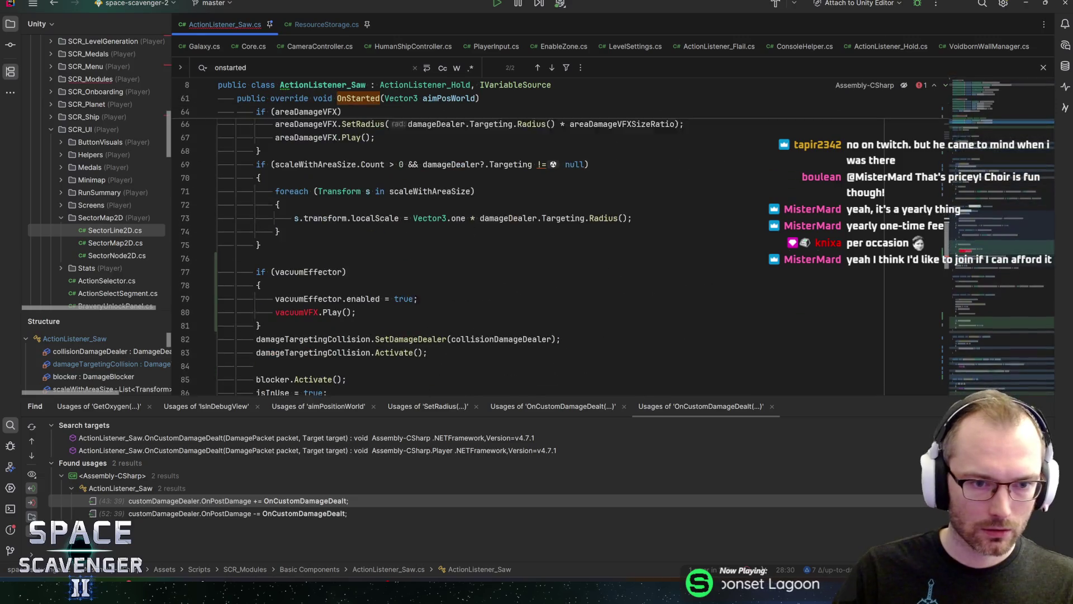
key("Home")
key("shift+End")
key("BackSpace")
key("BackSpace")
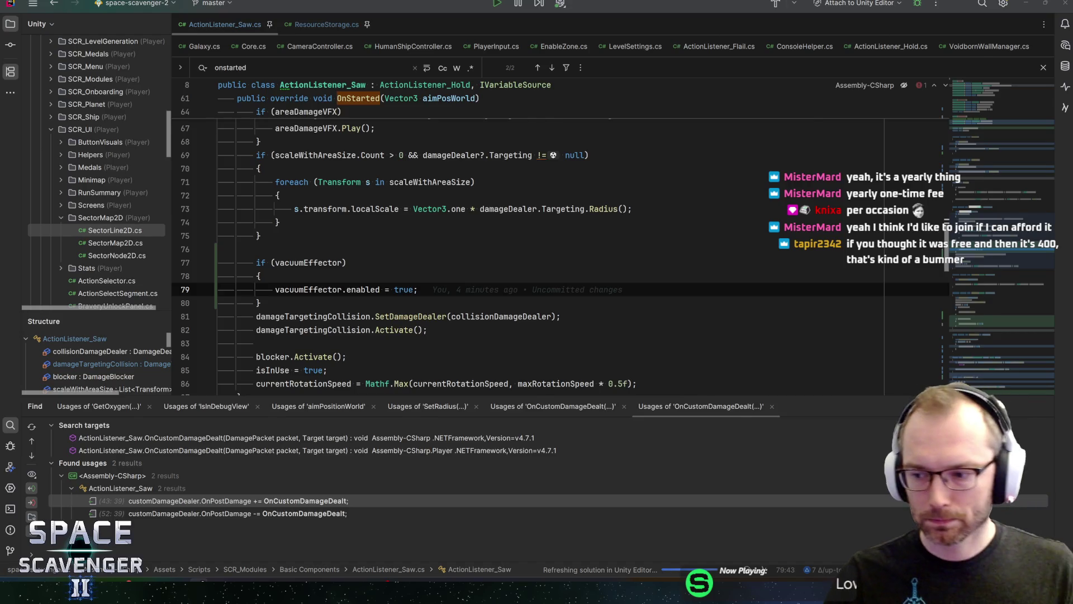
key("alt+Tab")
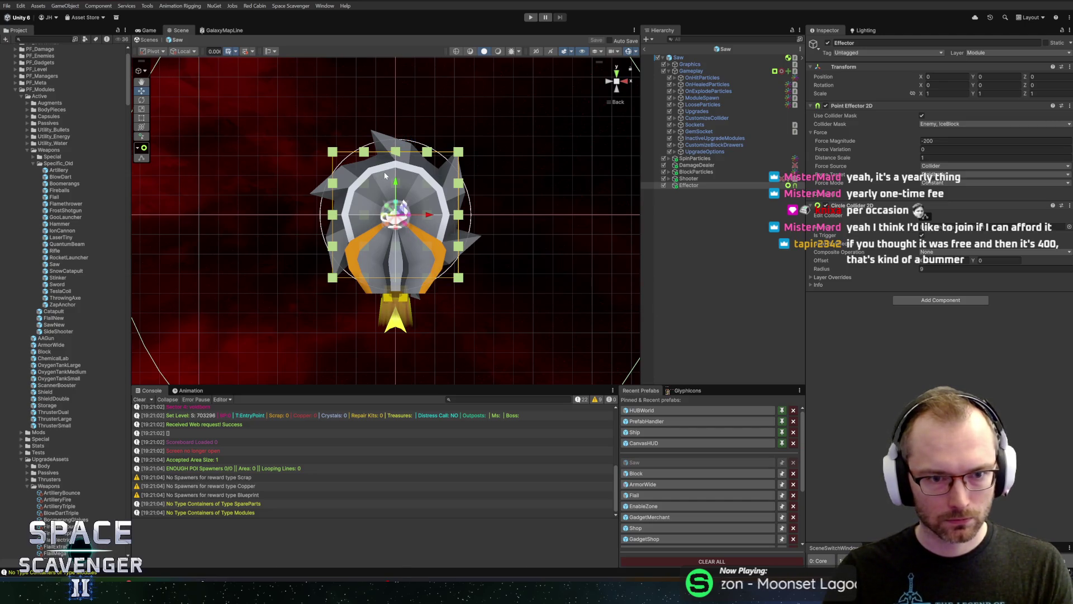
Step: Collapse Gameplay and expand Graphics, Spinner and Renderer_1 in the Saw prefab hierarchy
scroll(423, 175, "down", 3)
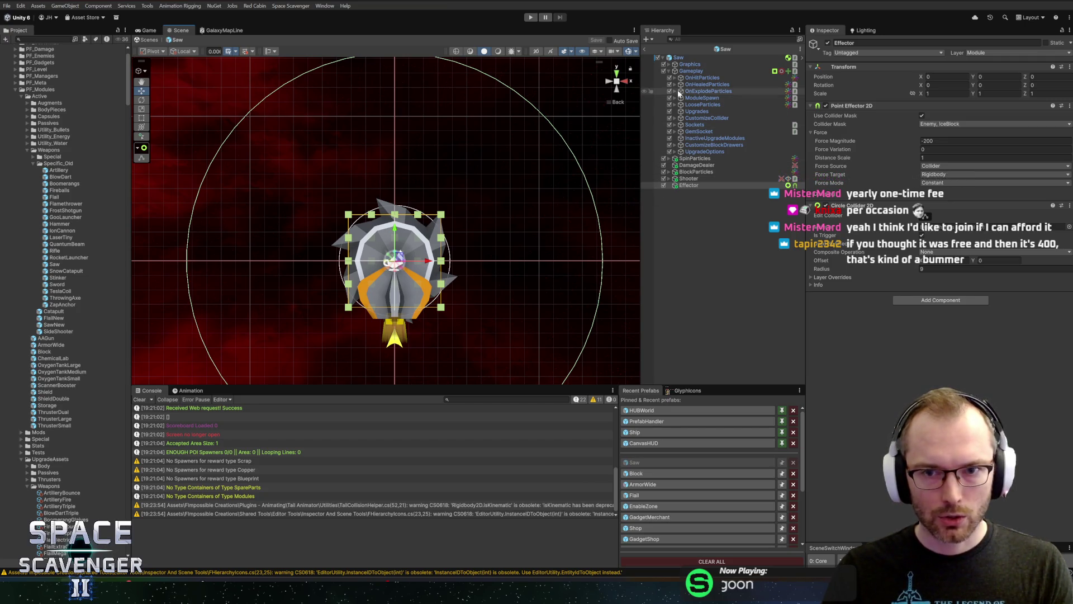
left_click(669, 71)
left_click(669, 64)
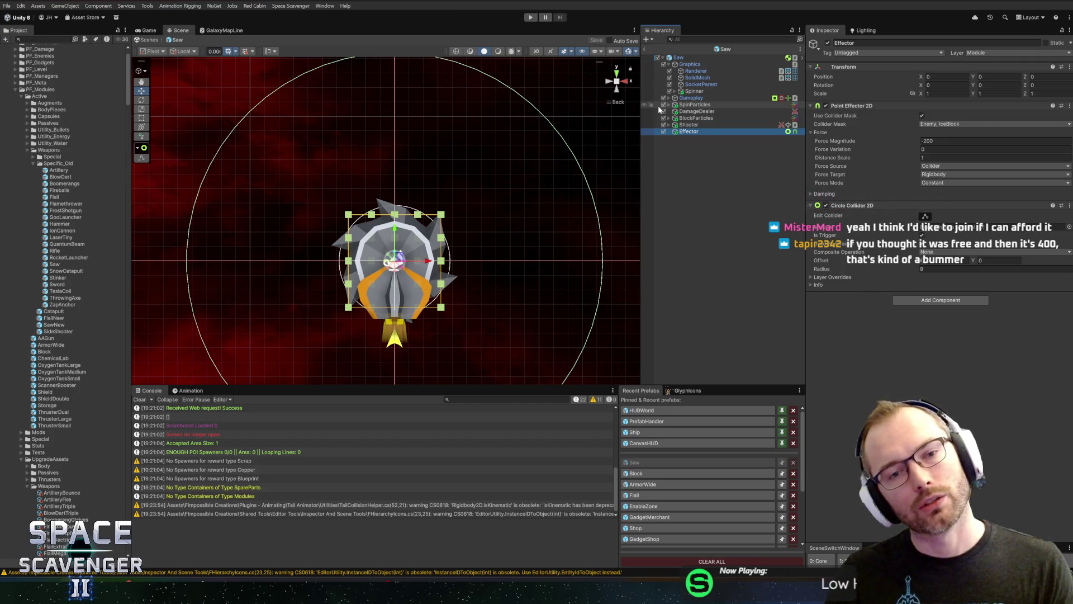
left_click(676, 91)
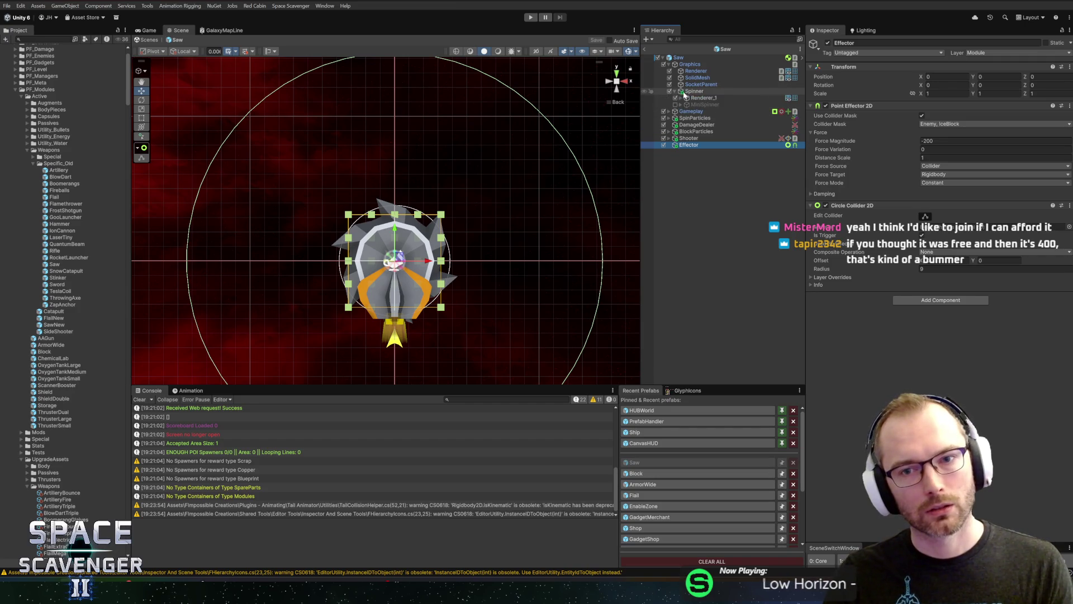
left_click(683, 97)
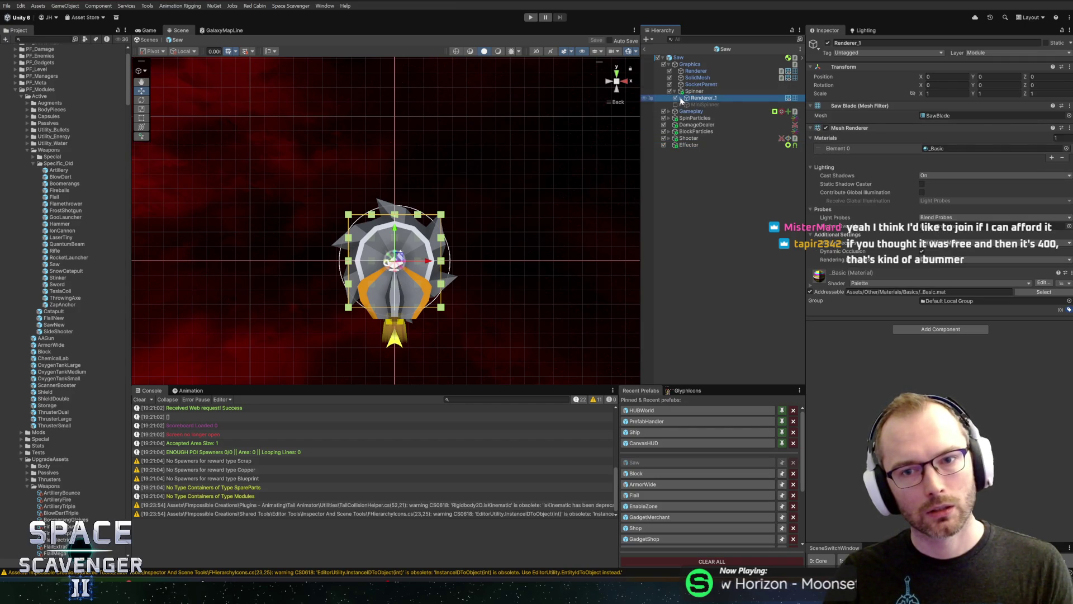
left_click(680, 98)
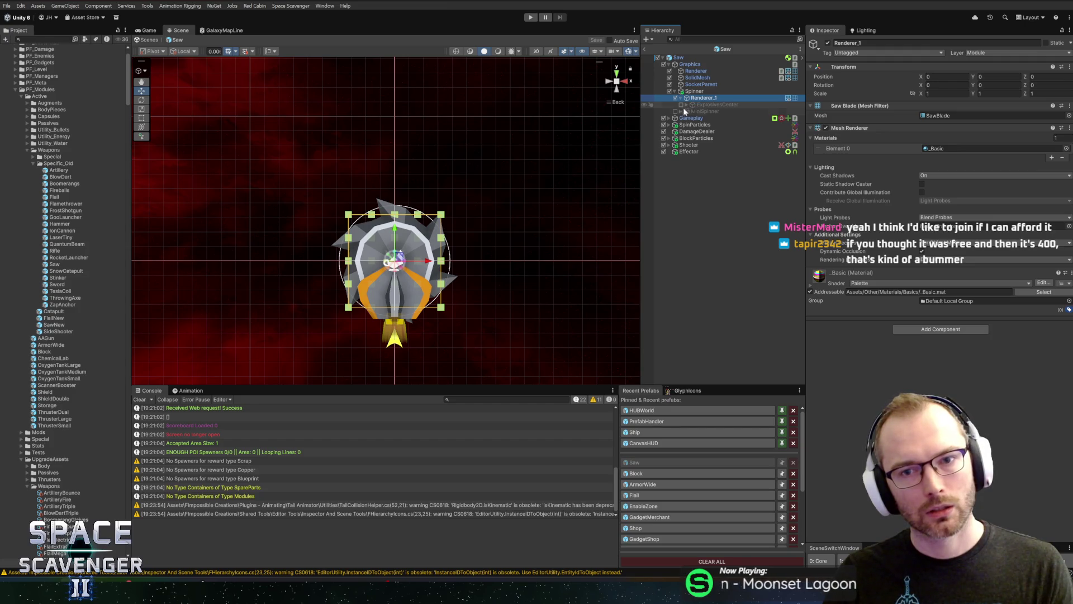
Step: Select Renderer_4 under MiniSpinner and leave MiniSpinner active after comparing it toggled off
left_click(680, 111)
left_click(707, 117)
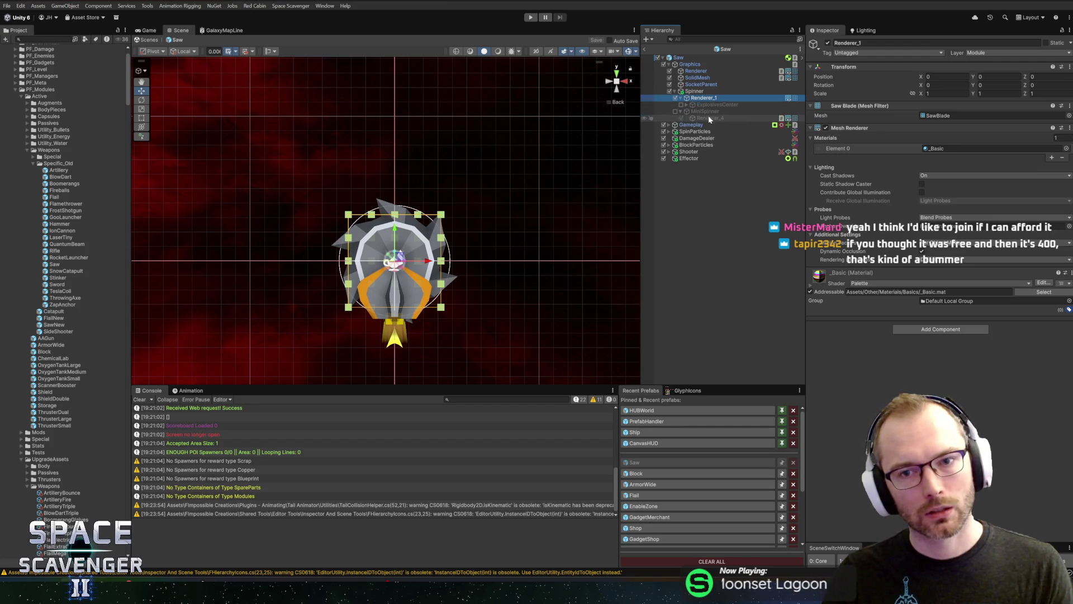
left_click(675, 111)
left_click(676, 111)
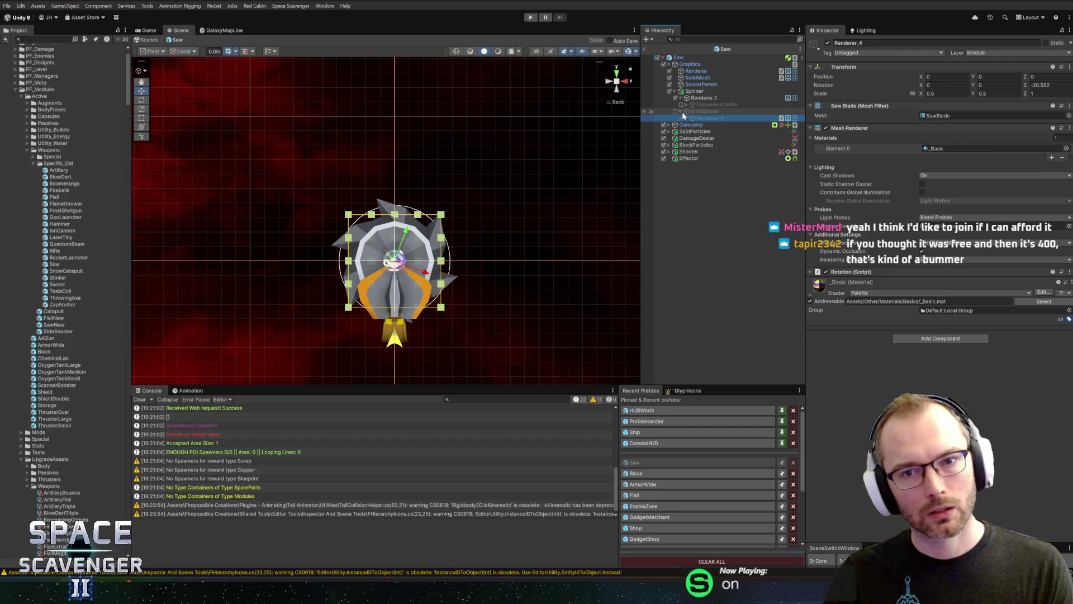
left_click(676, 111)
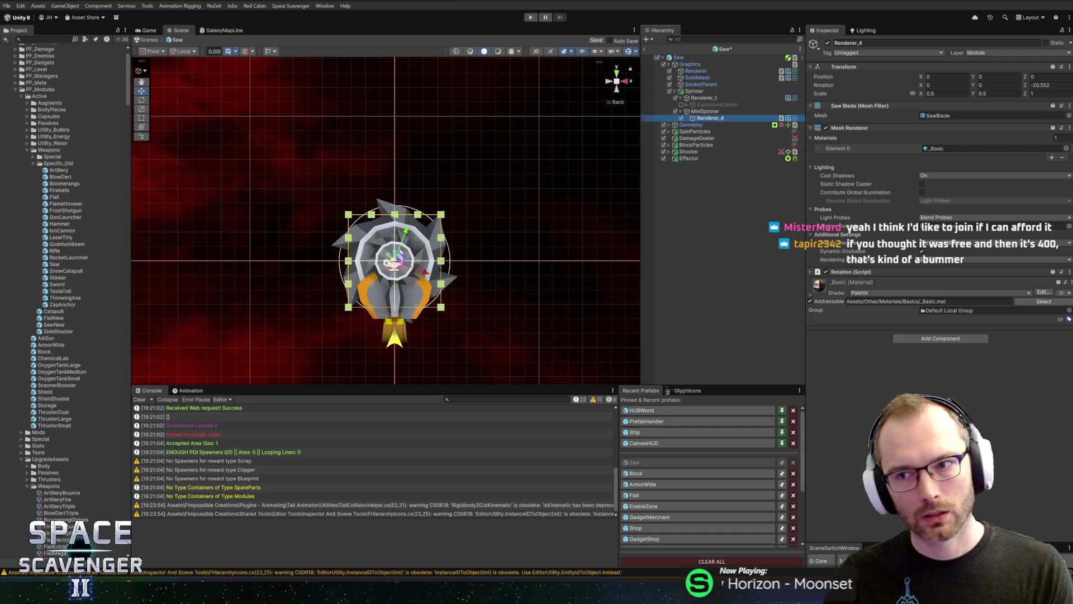
Step: Set Renderer_4's Z rotation to 0 and move it up to Y 4.23
left_click(1050, 85)
type("0")
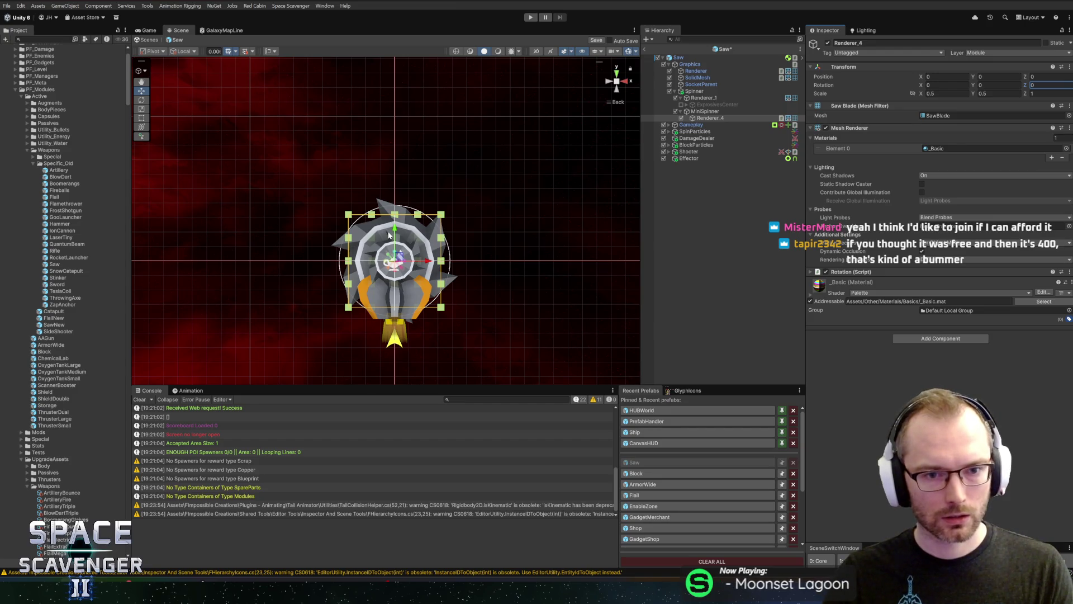
left_click_drag(390, 234, 400, 133)
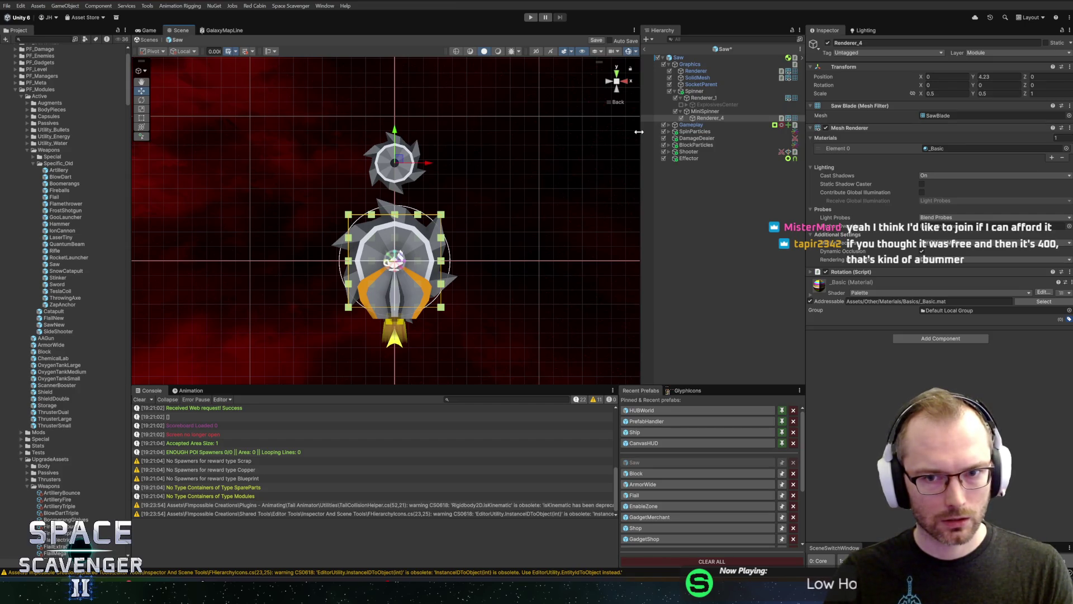
Step: Create an empty child GameObject under MiniSpinner
left_click(707, 112)
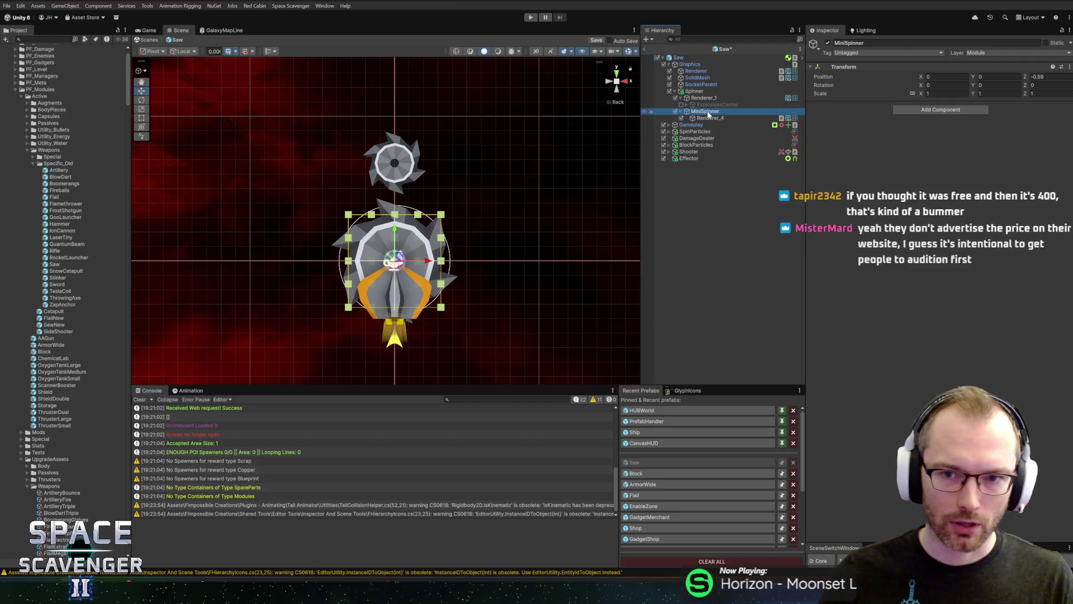
left_click(713, 119)
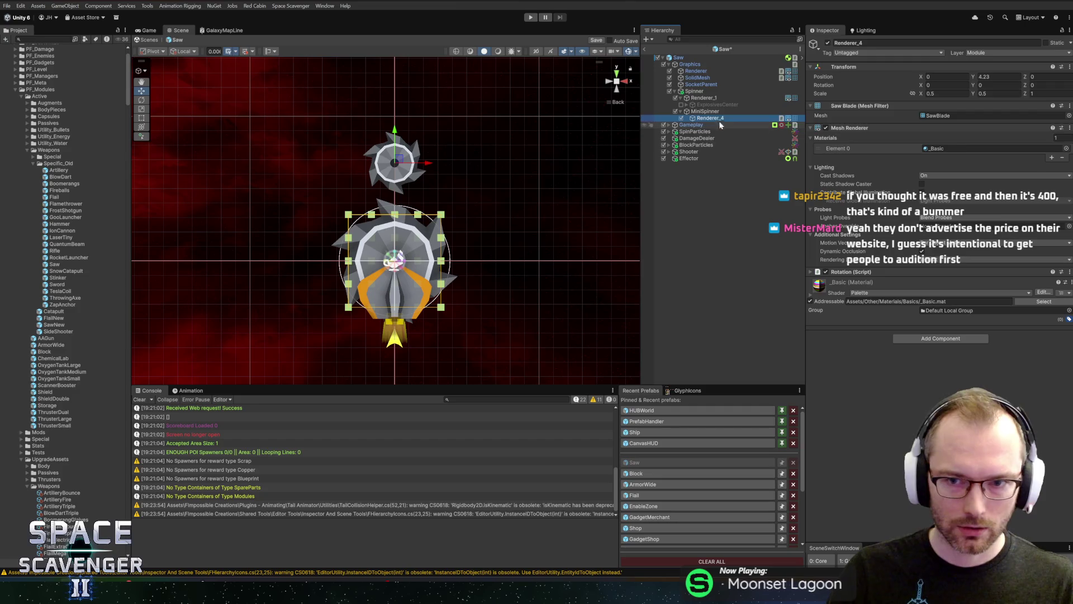
right_click(721, 112)
left_click(751, 269)
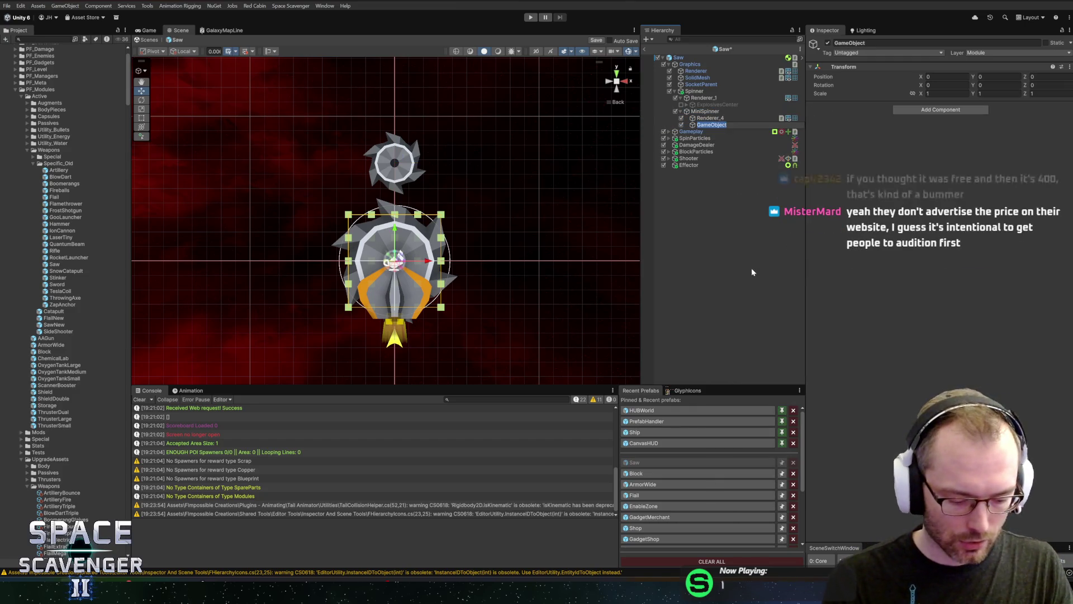
Step: Rename the new object SawSpinnerArm and nest Renderer_4 inside it
type("MiniS")
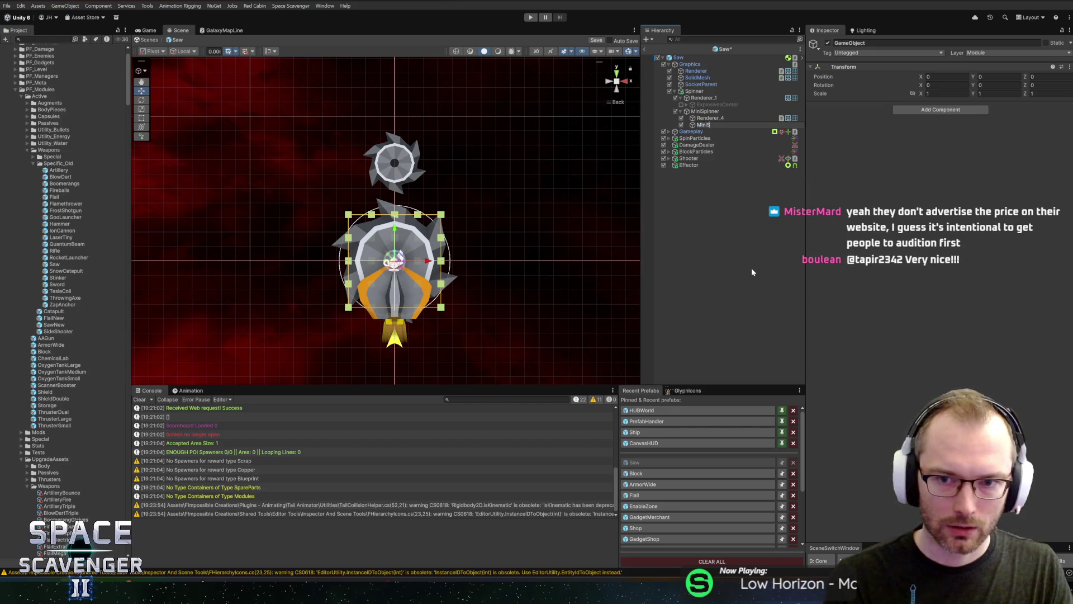
type("pinner")
key("BackSpace")
key("BackSpace")
key("BackSpace")
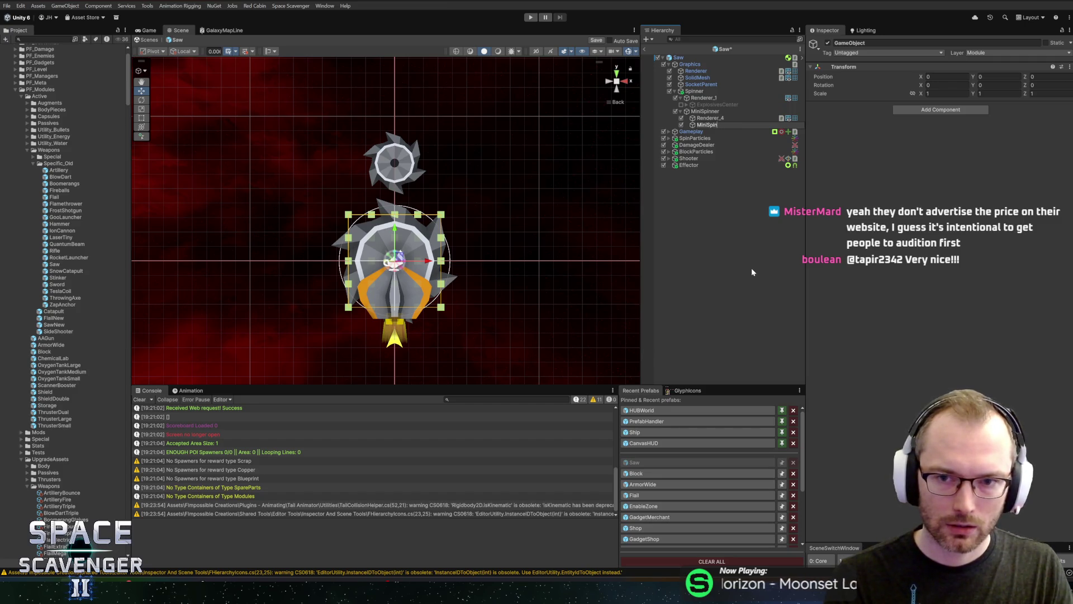
type("Saw")
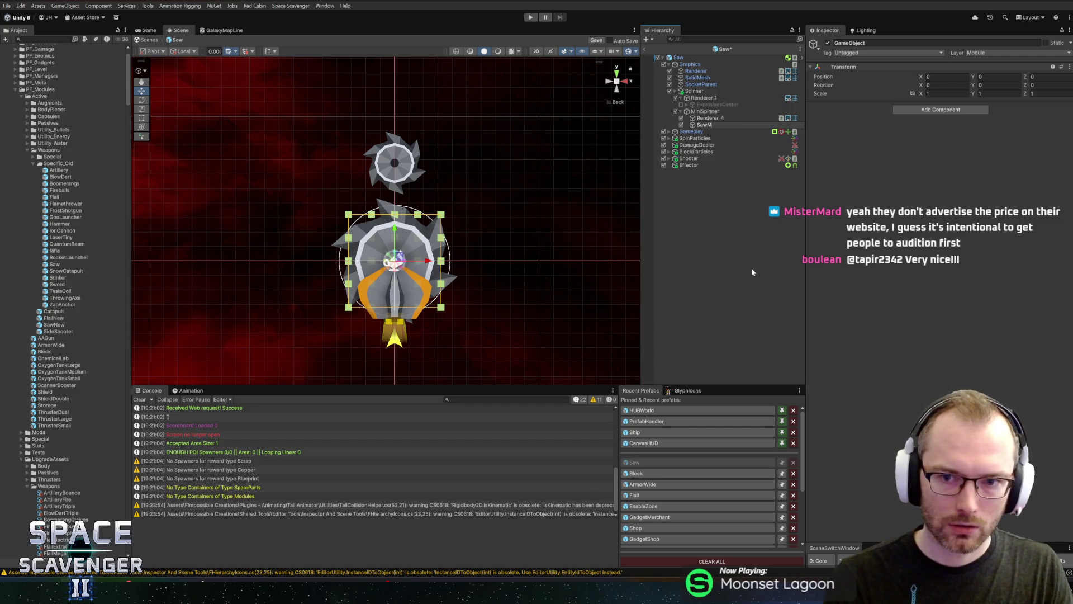
type("SpinnerArm")
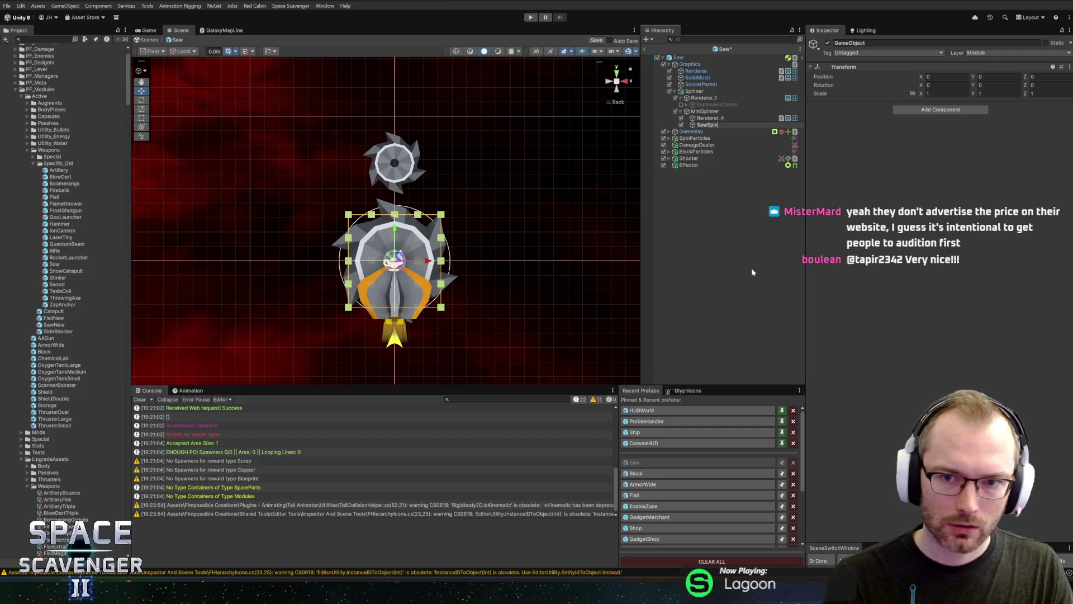
key("Return")
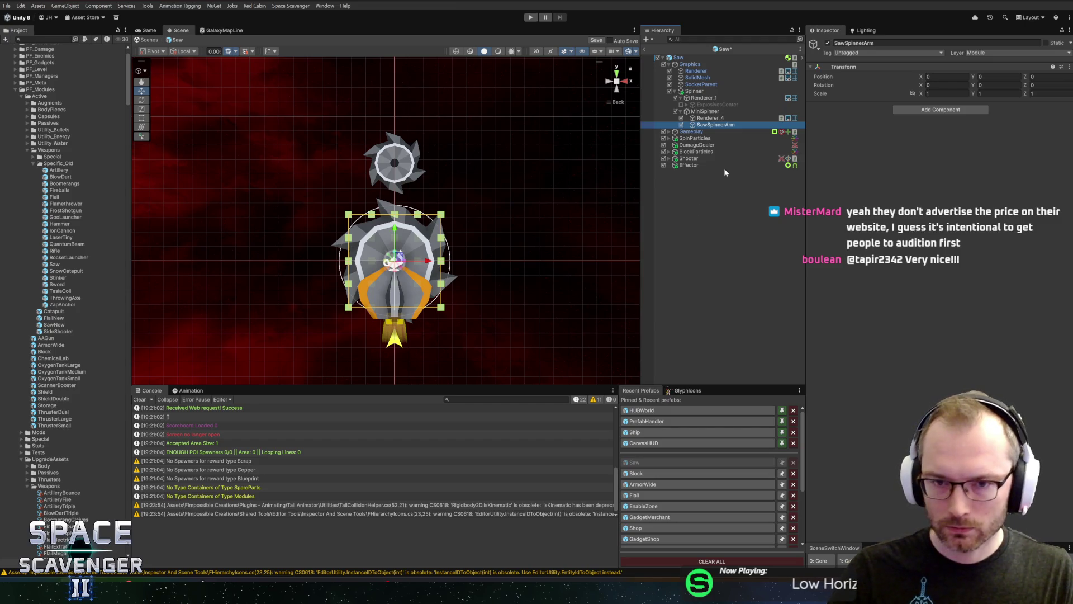
left_click_drag(720, 126, 714, 124)
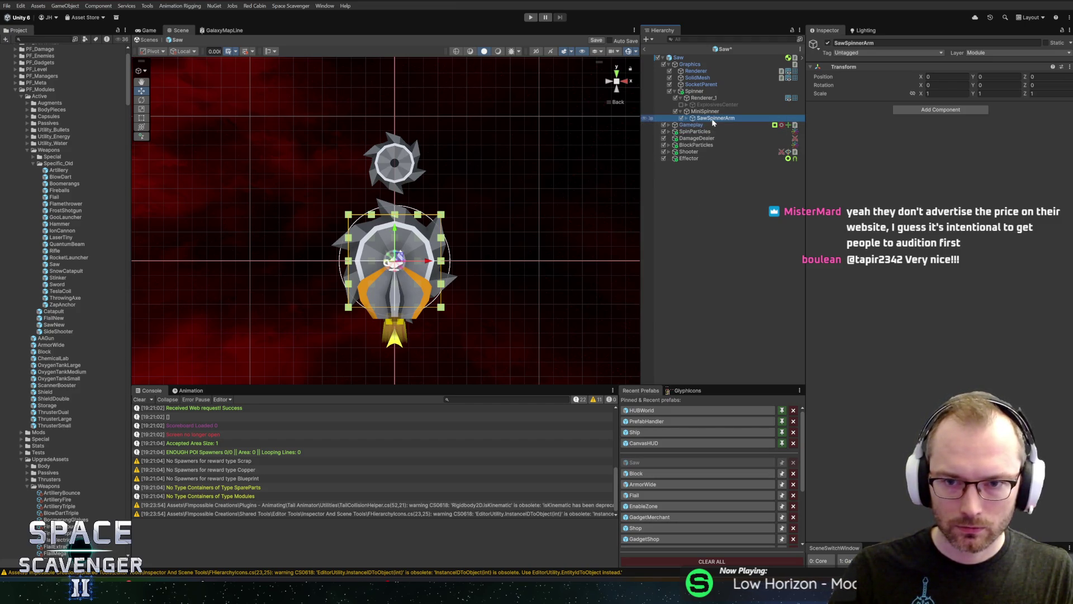
left_click(700, 112)
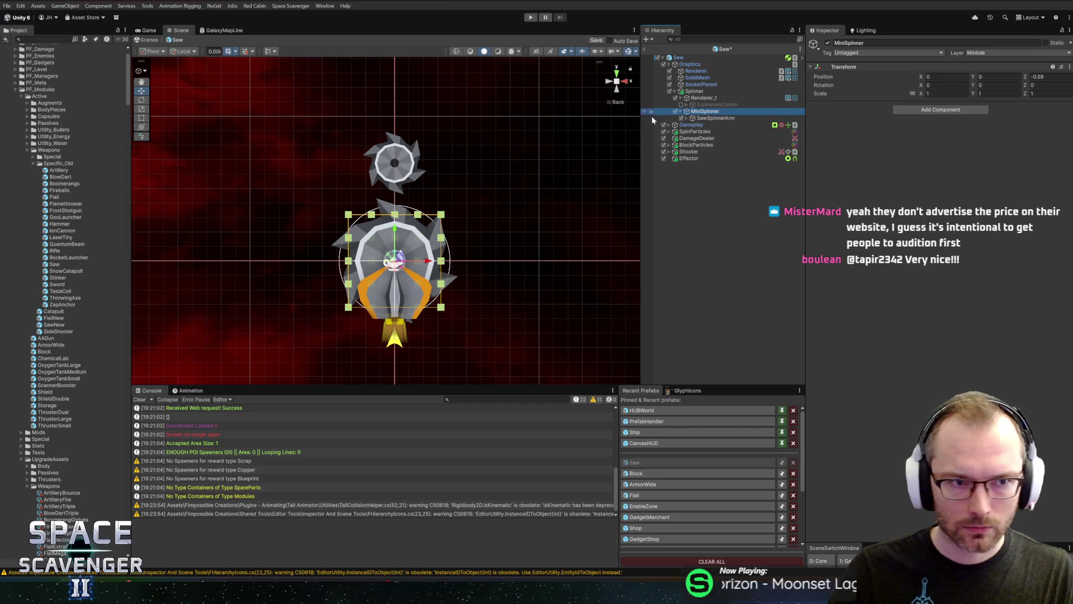
left_click(725, 118)
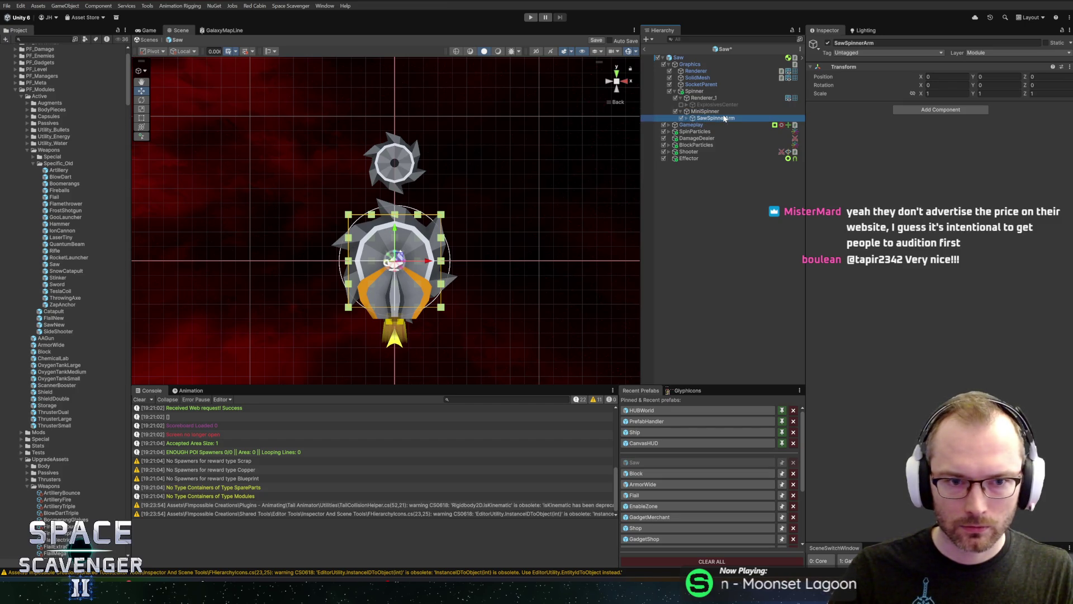
left_click(687, 118)
left_click(687, 119)
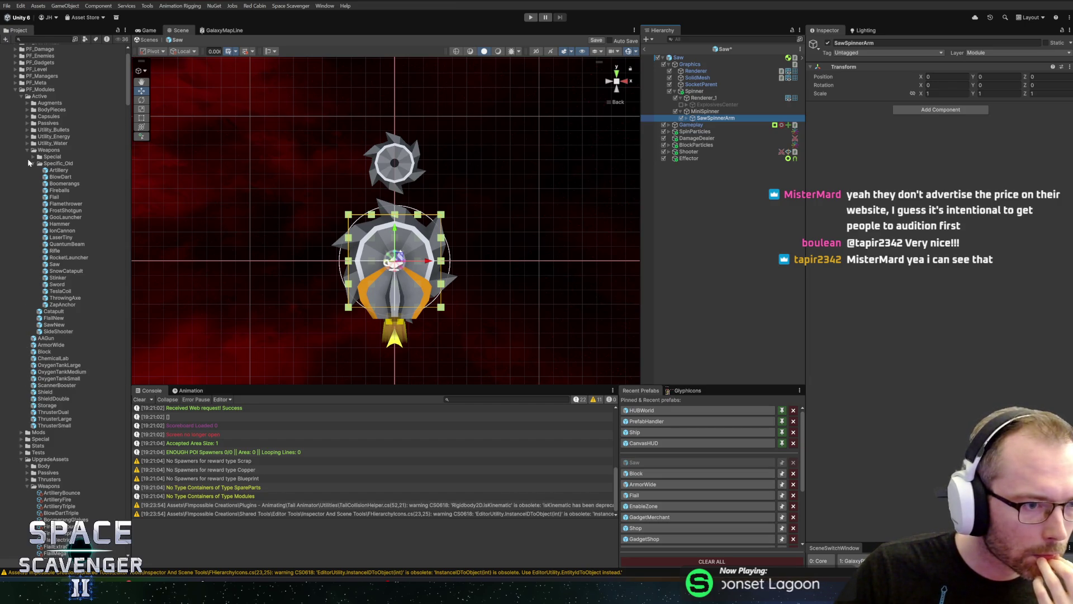
Step: Browse the Project panel to the top-level Special asset folder
left_click(34, 157)
left_click(34, 157)
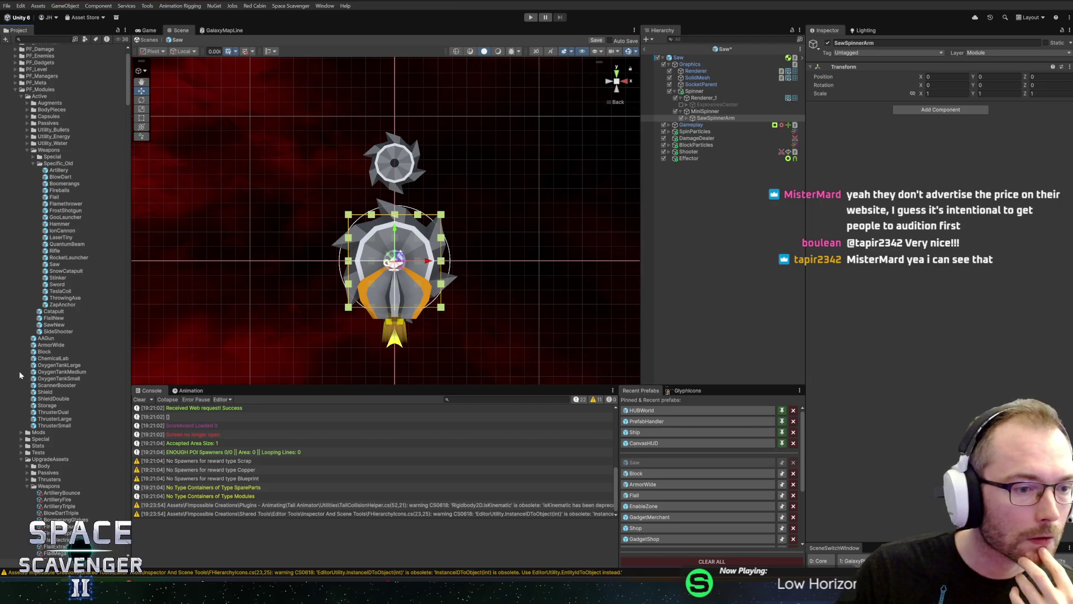
scroll(31, 431, "down", 1)
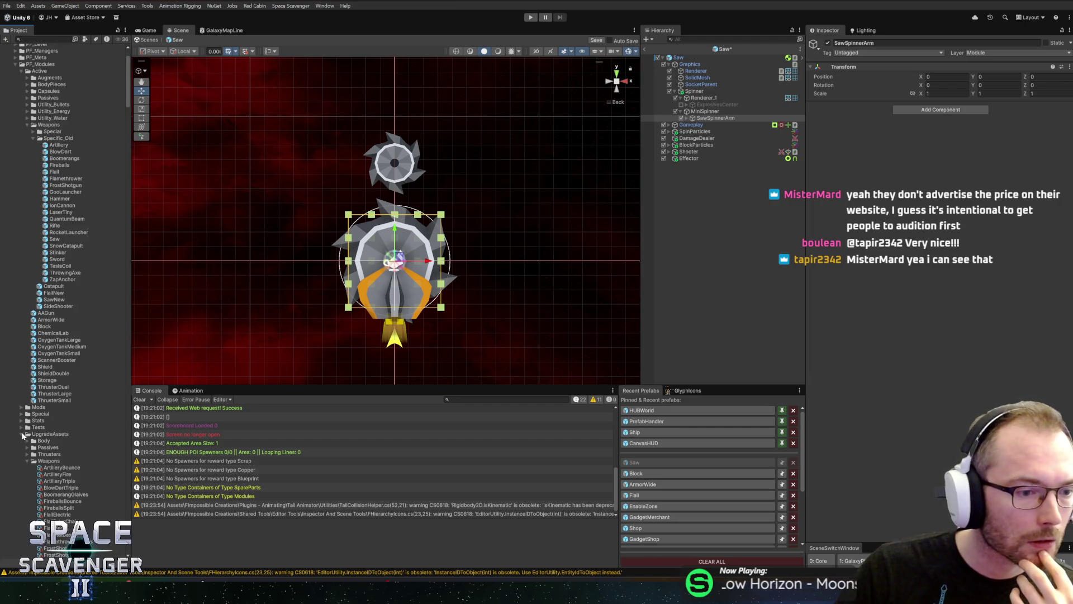
left_click(23, 434)
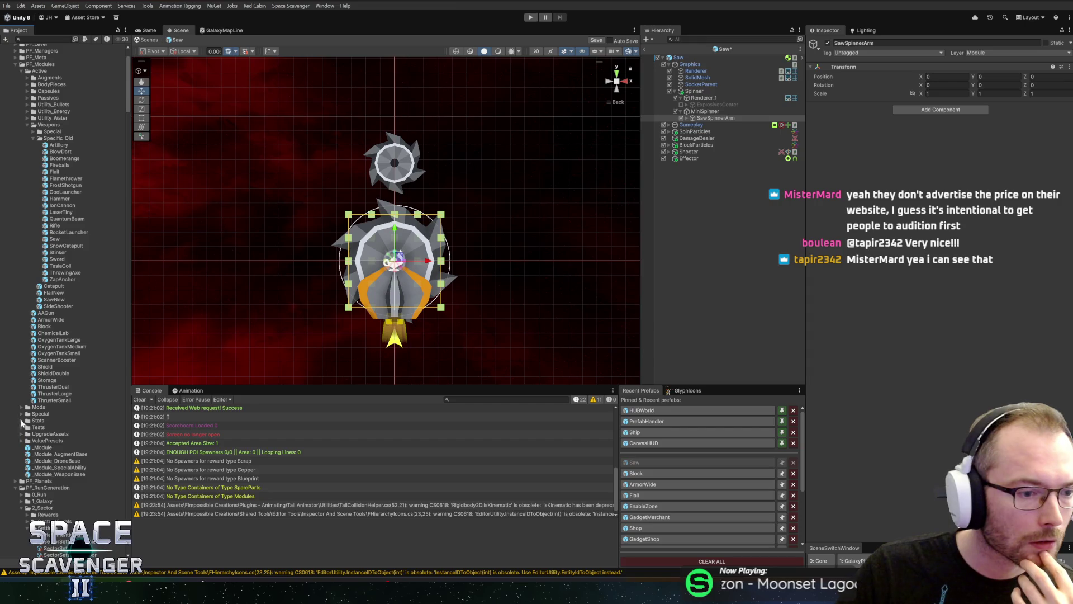
left_click(22, 414)
scroll(22, 417, "down", 1)
scroll(22, 416, "down", 2)
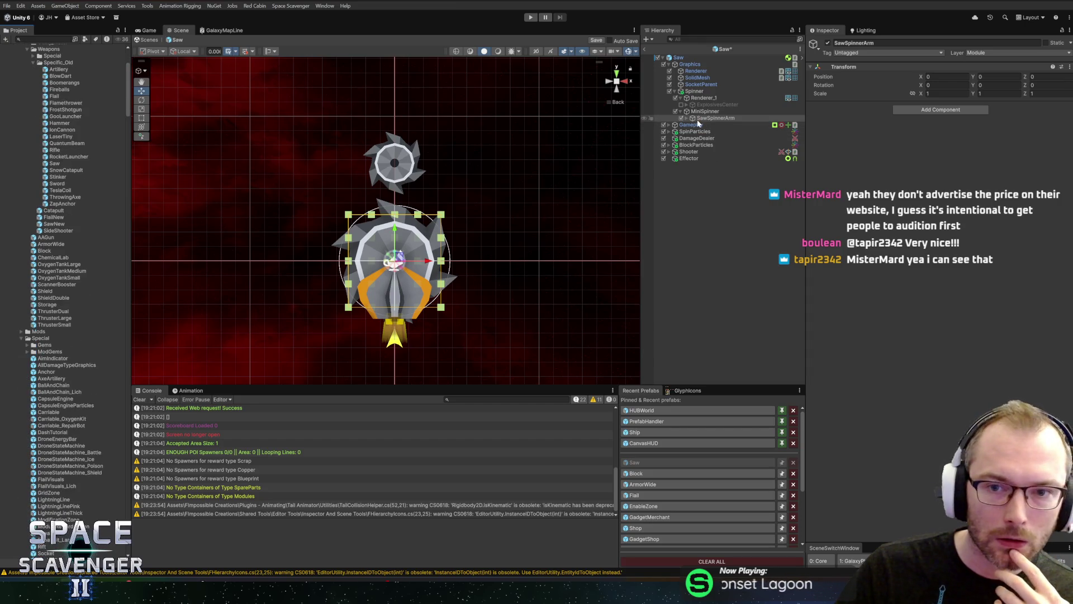
Step: Save SawSpinnerArm as a prefab in Special and add a copy rotated to 60°
left_click_drag(36, 407, 36, 408)
left_click(715, 118)
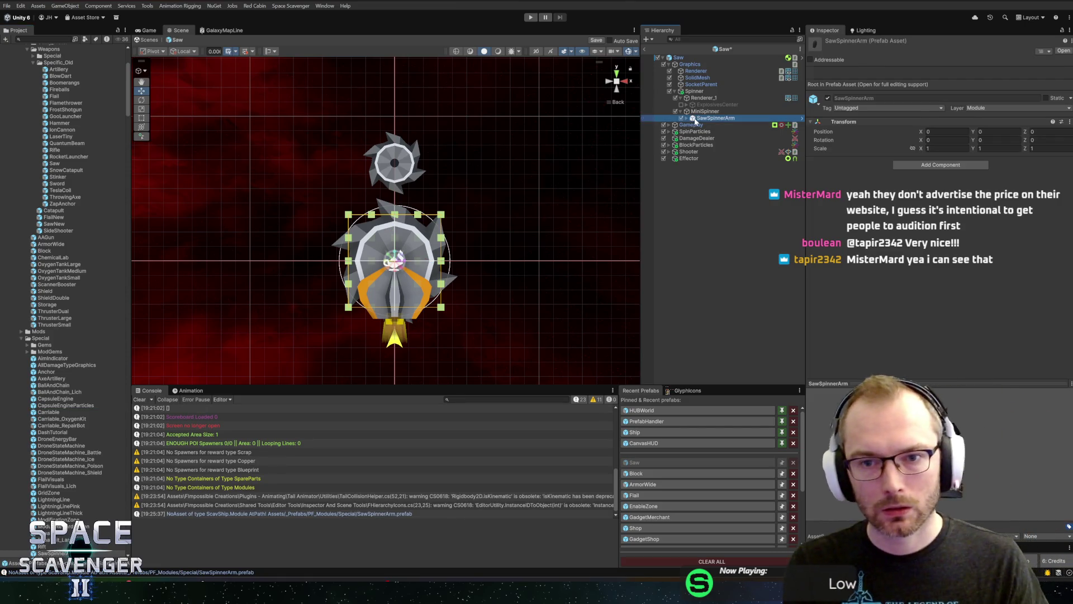
key("ctrl+d")
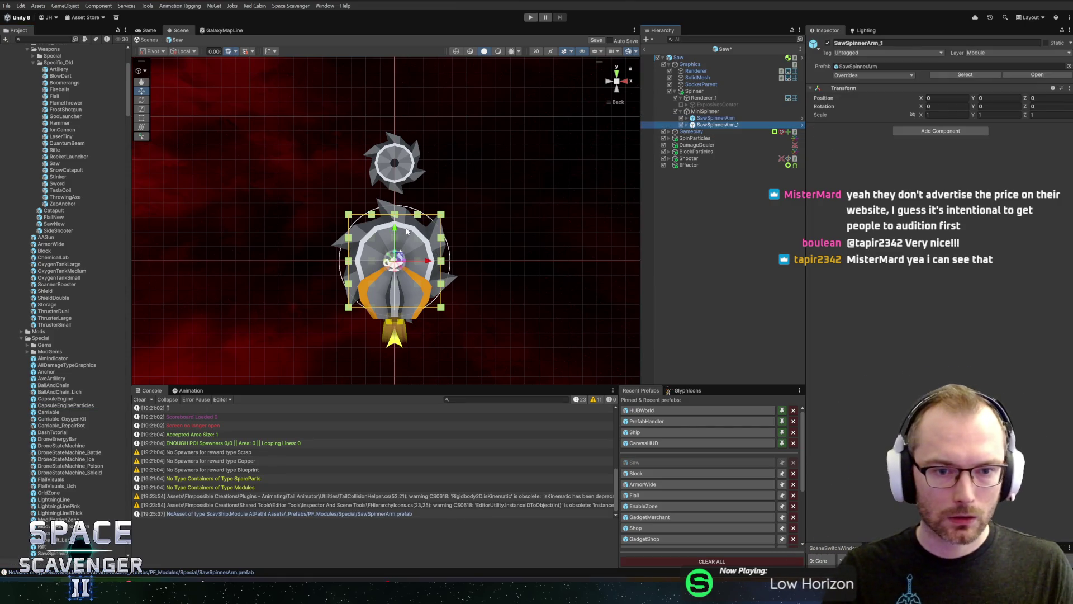
key("e")
left_click_drag(407, 235, 336, 230)
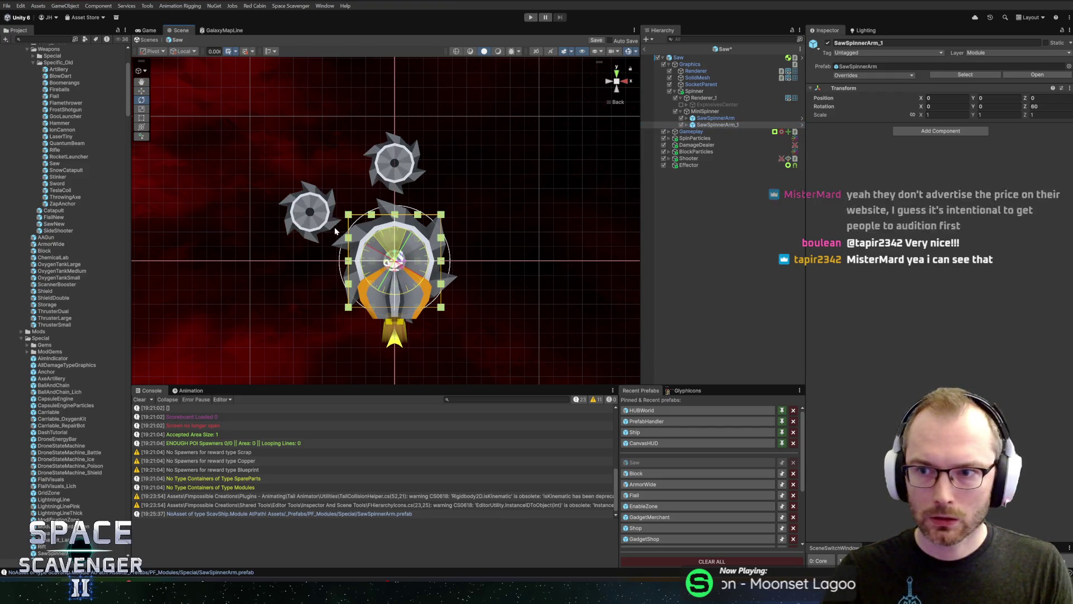
Step: Duplicate two more saw arms, rotated to 120° and 180°
left_click(715, 118)
left_click(716, 125)
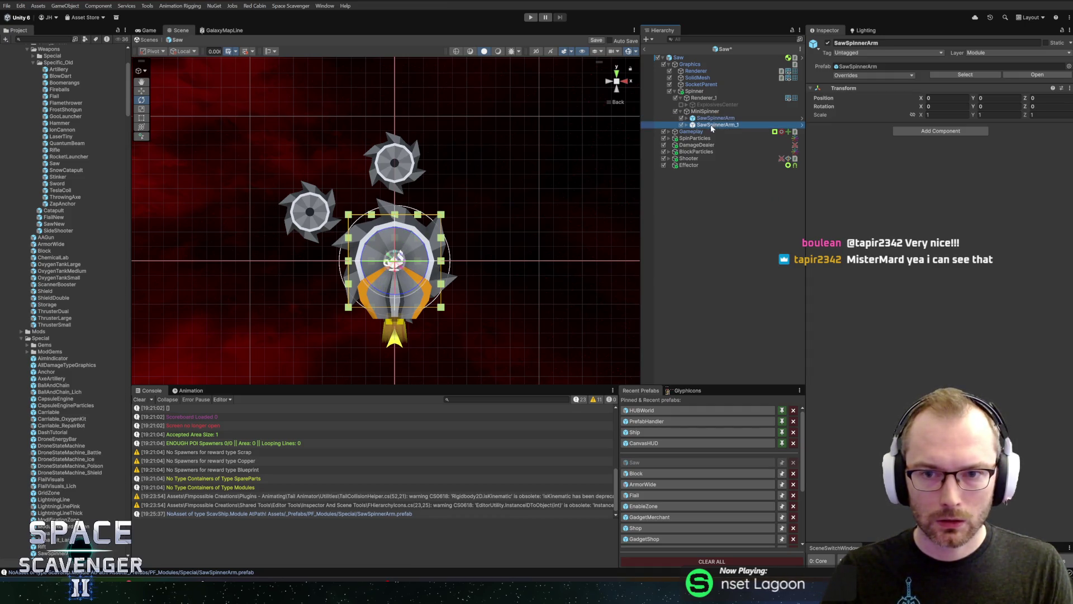
key("ctrl+d")
mouse_move(390, 234)
left_mouse_down()
mouse_move(299, 237)
mouse_move(314, 237)
left_mouse_up()
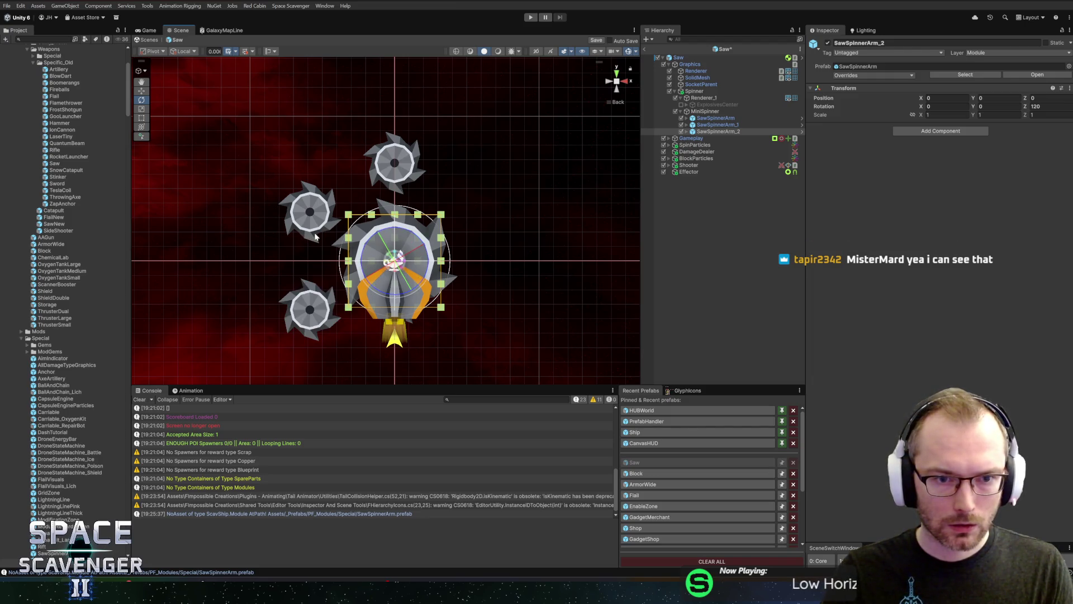
left_click(696, 132)
key("ctrl+d")
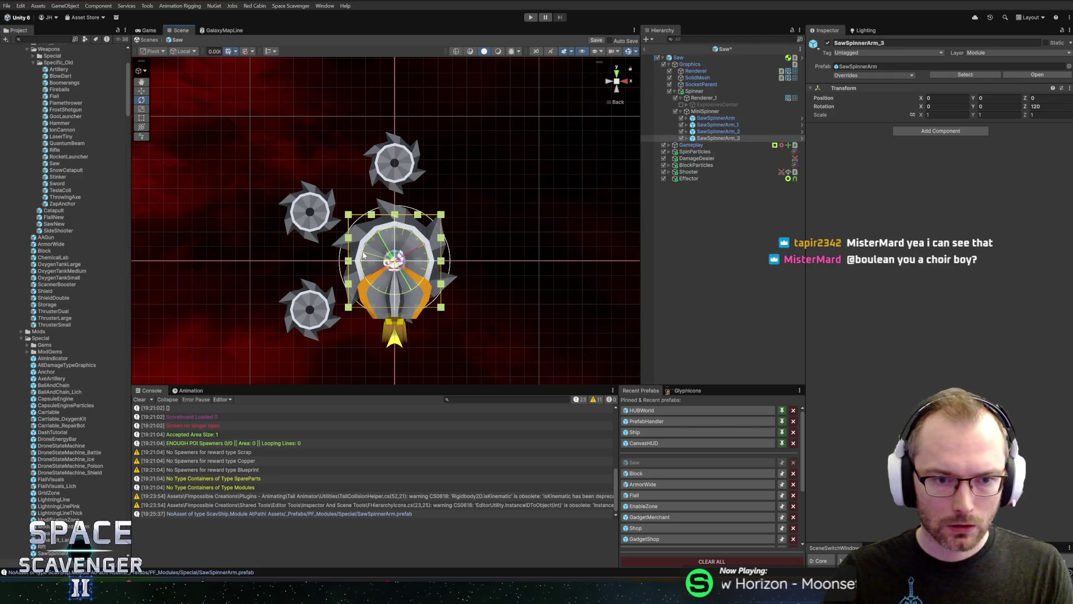
left_click_drag(363, 256, 363, 323)
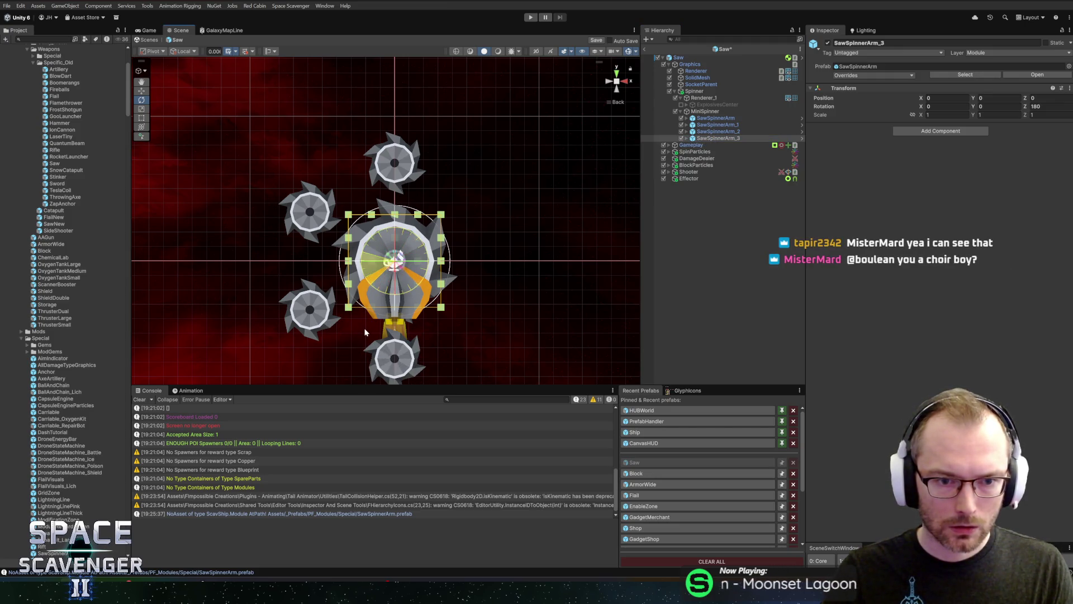
Step: Add the last two saw arm copies, rotated to 240° and 300°
left_click(713, 138)
key("ctrl+d")
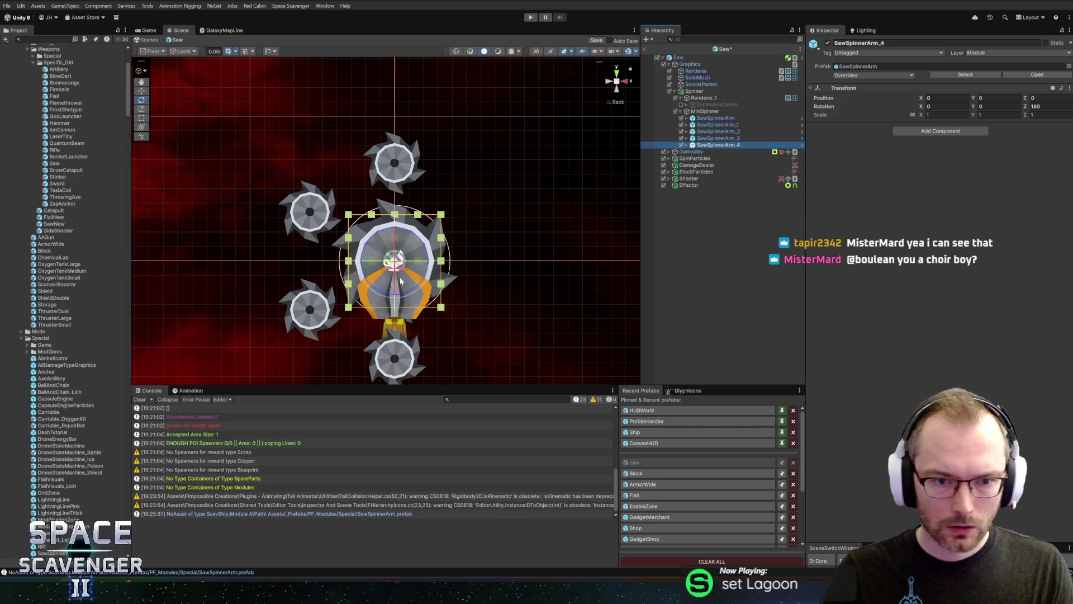
left_click_drag(401, 297, 459, 277)
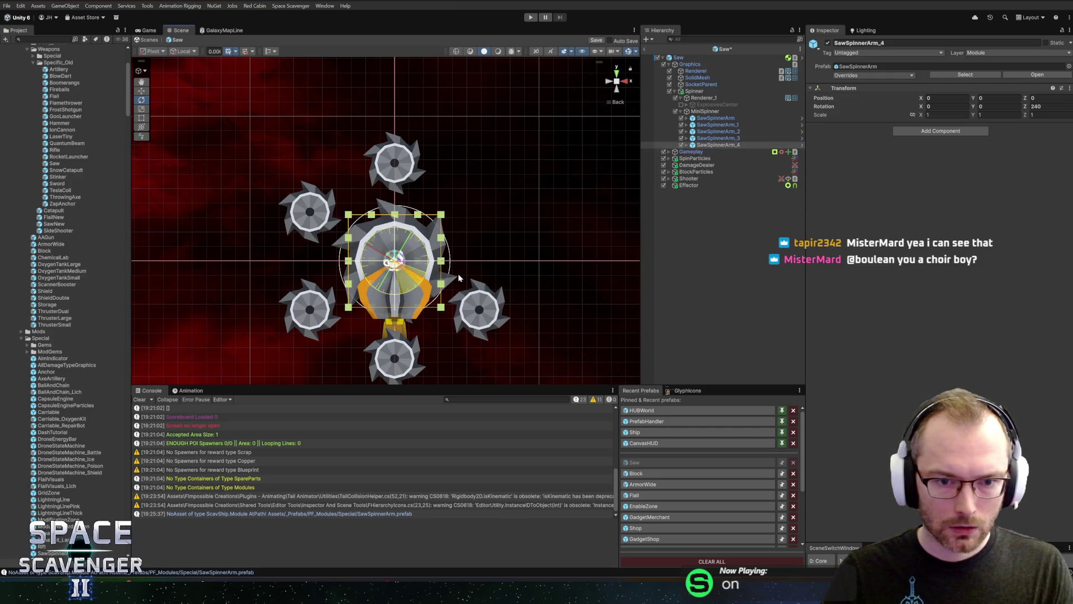
left_click(718, 143)
key("ctrl+d")
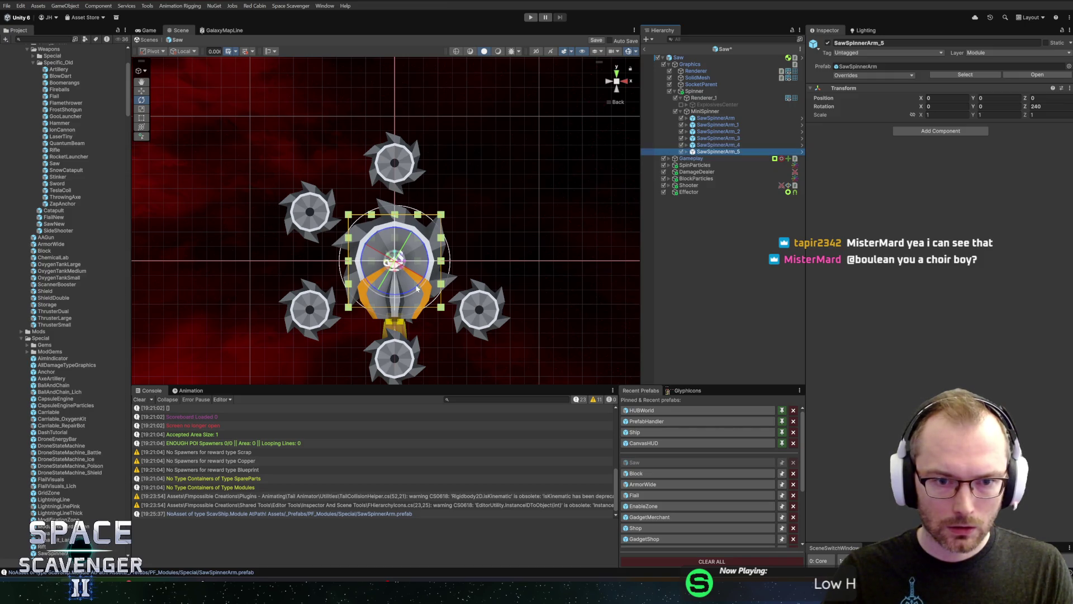
left_click_drag(420, 284, 455, 223)
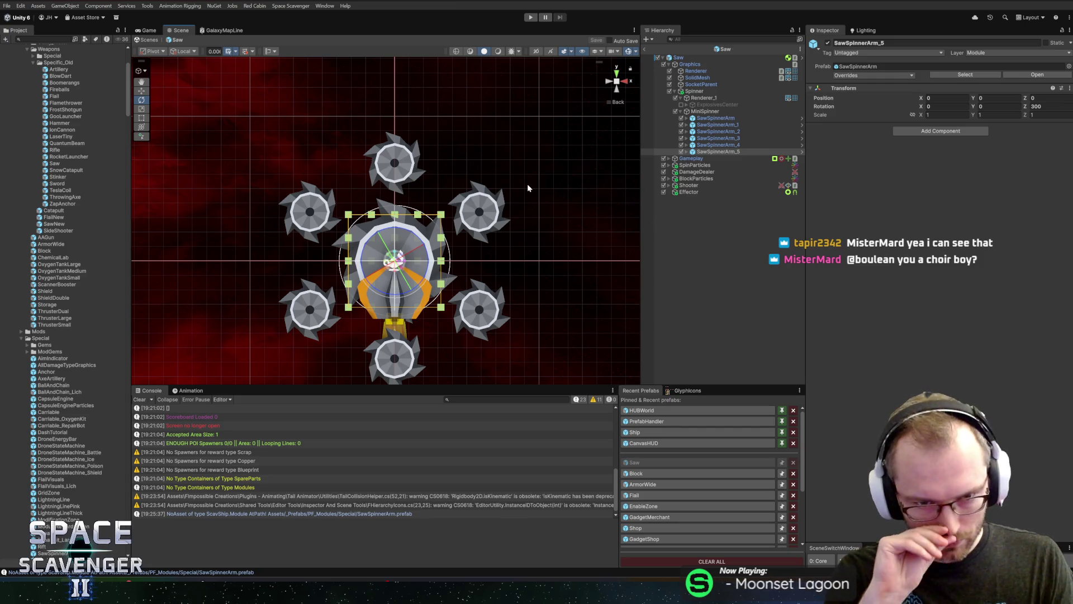
Step: Review the MiniSpinner, Spinner and Renderer_1 objects in the Saw prefab
left_click(718, 111)
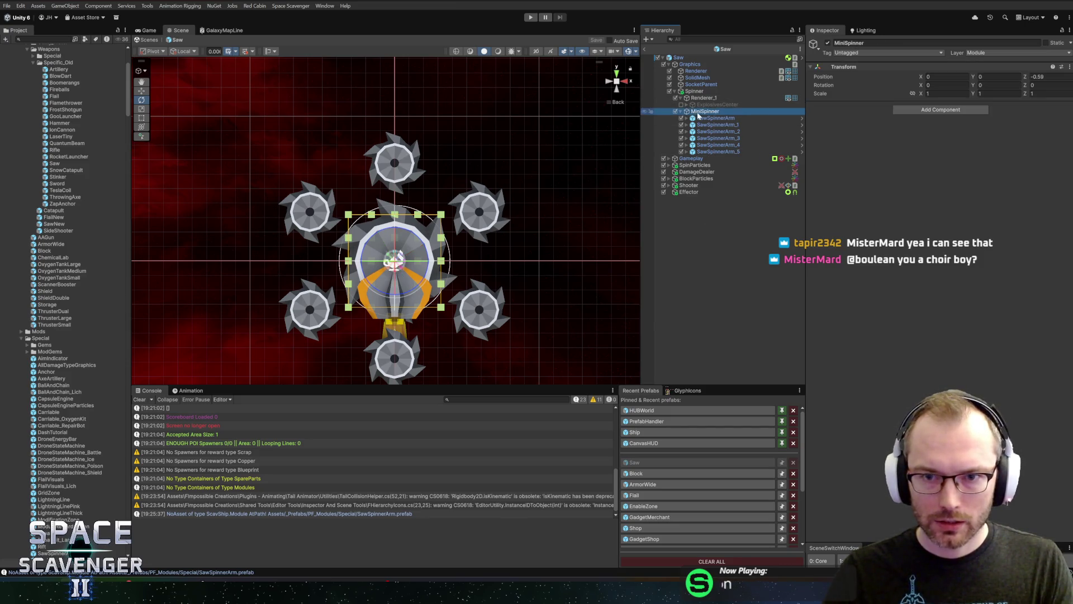
left_click(704, 118)
left_click(702, 112)
left_click(701, 98)
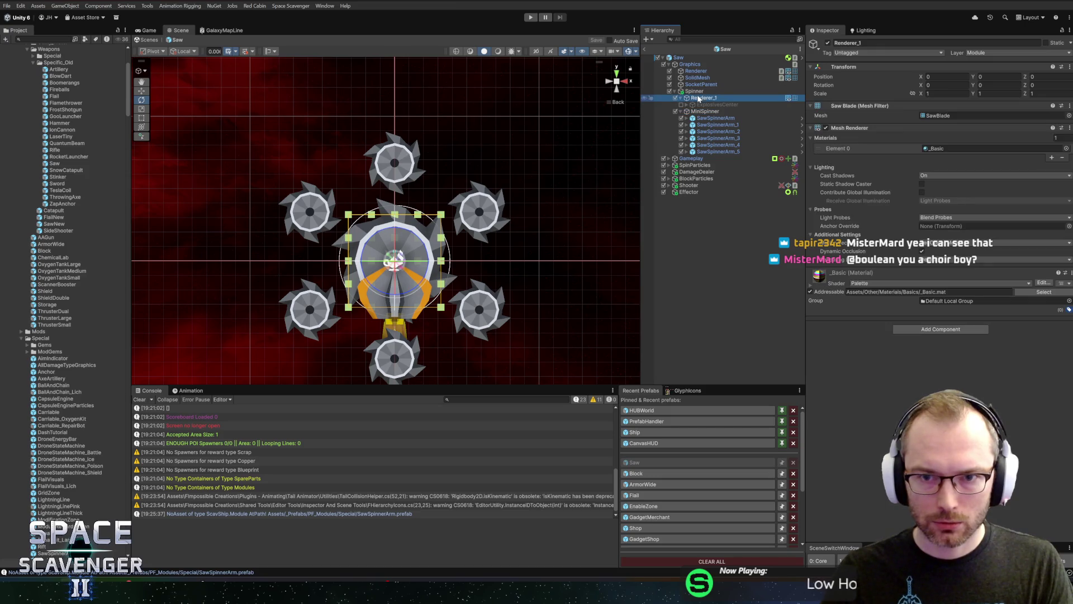
left_click(698, 91)
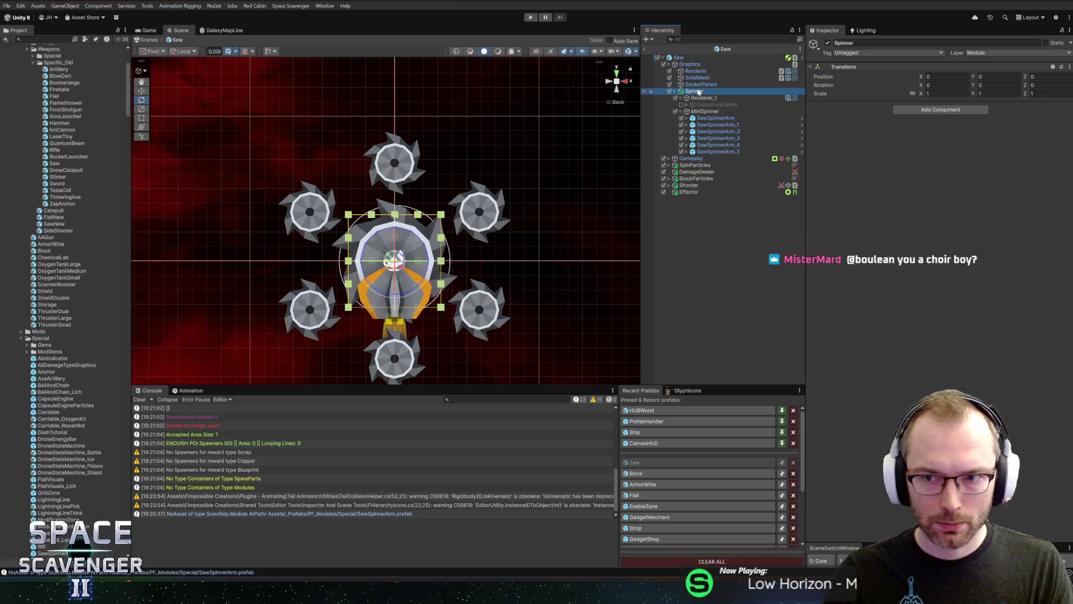
left_click(702, 98)
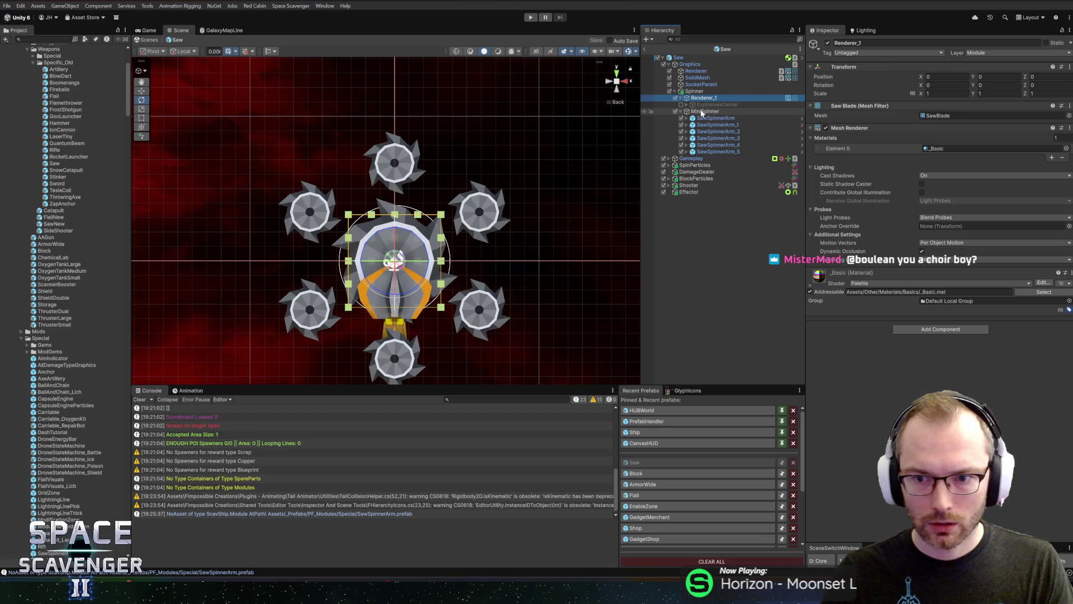
Step: Exit the Saw prefab back to the scene and start Play mode
left_click(702, 112)
left_click(647, 49)
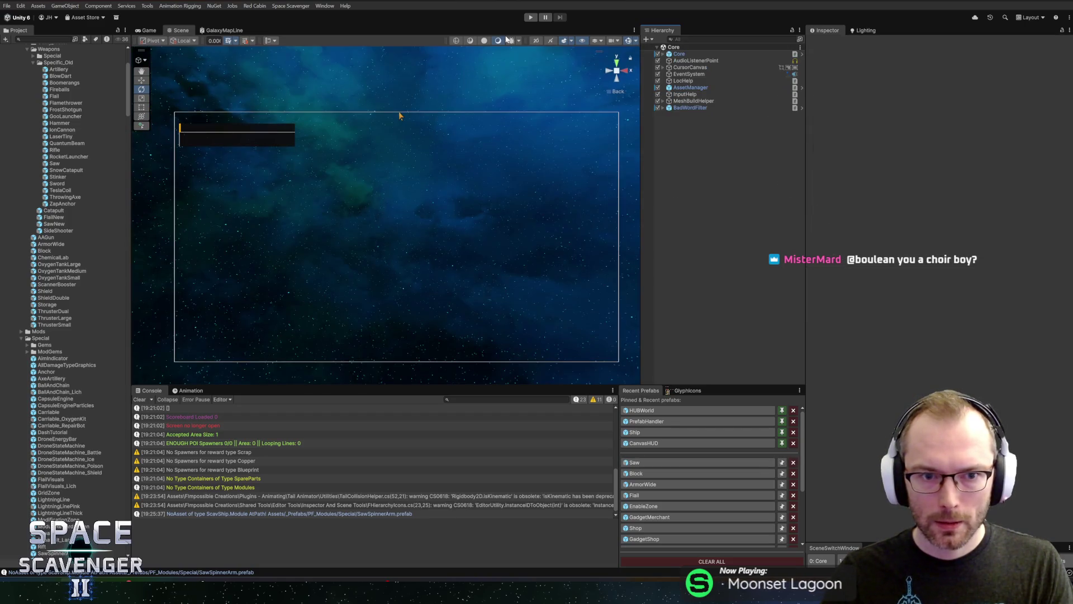
left_click(530, 17)
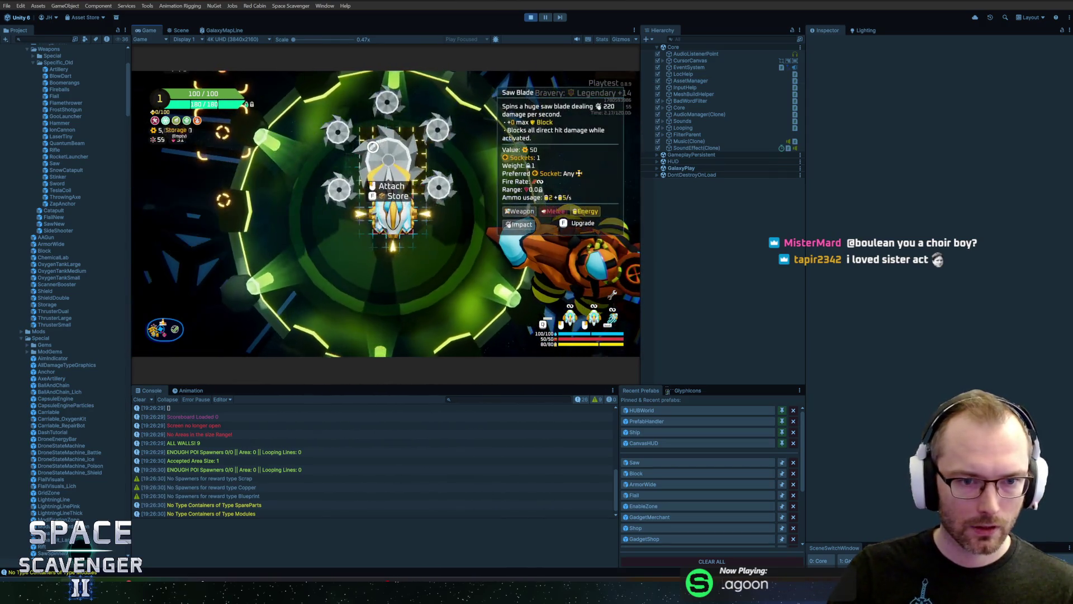
Step: Leave the workshop station, maximize the Game view, and fly the ship around the station
key("Escape")
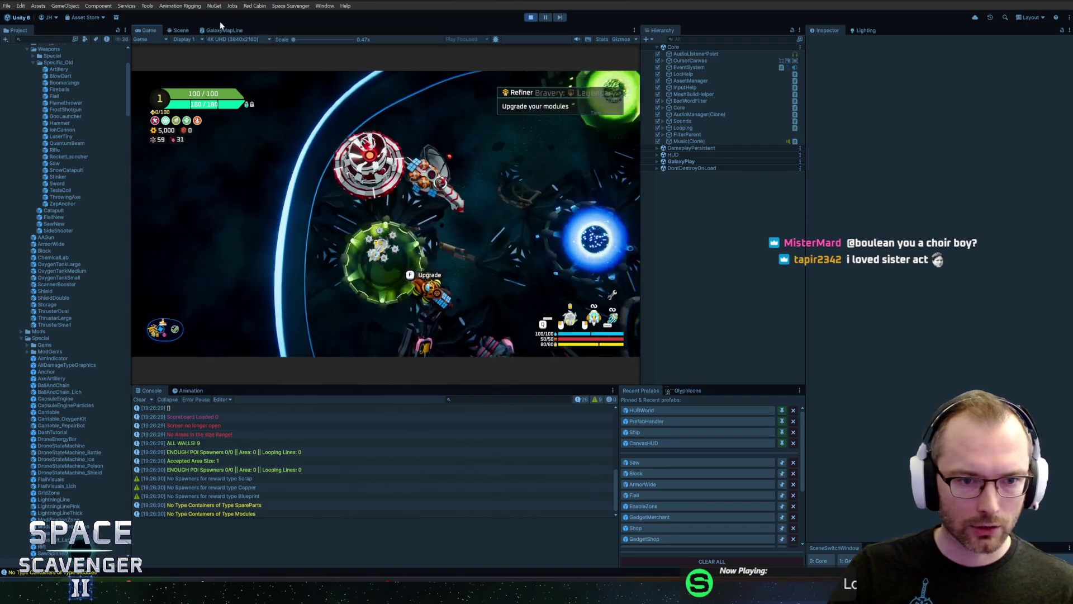
double_click(146, 31)
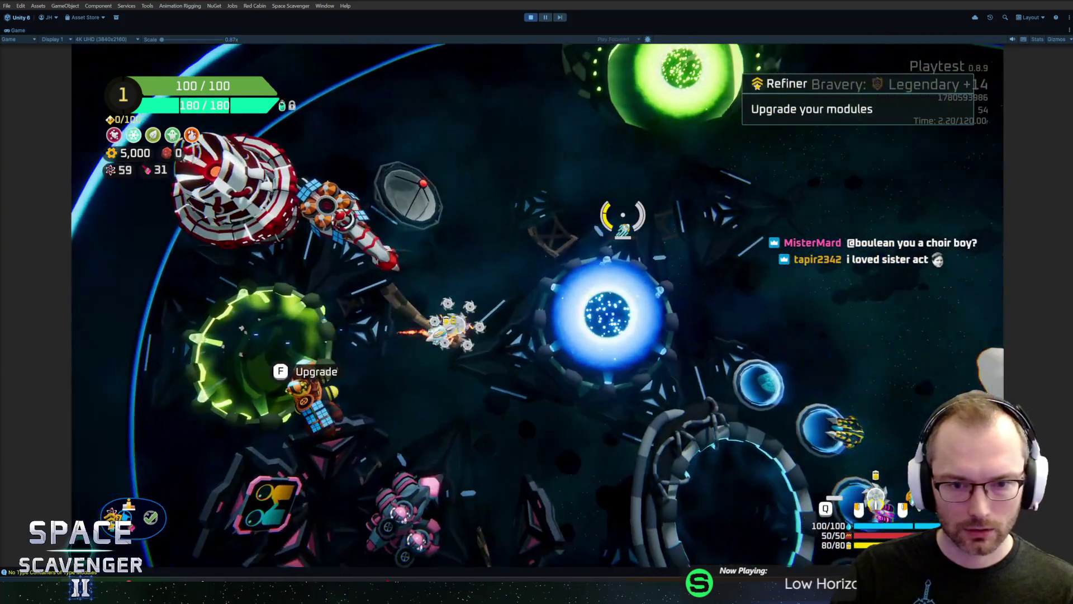
key("w")
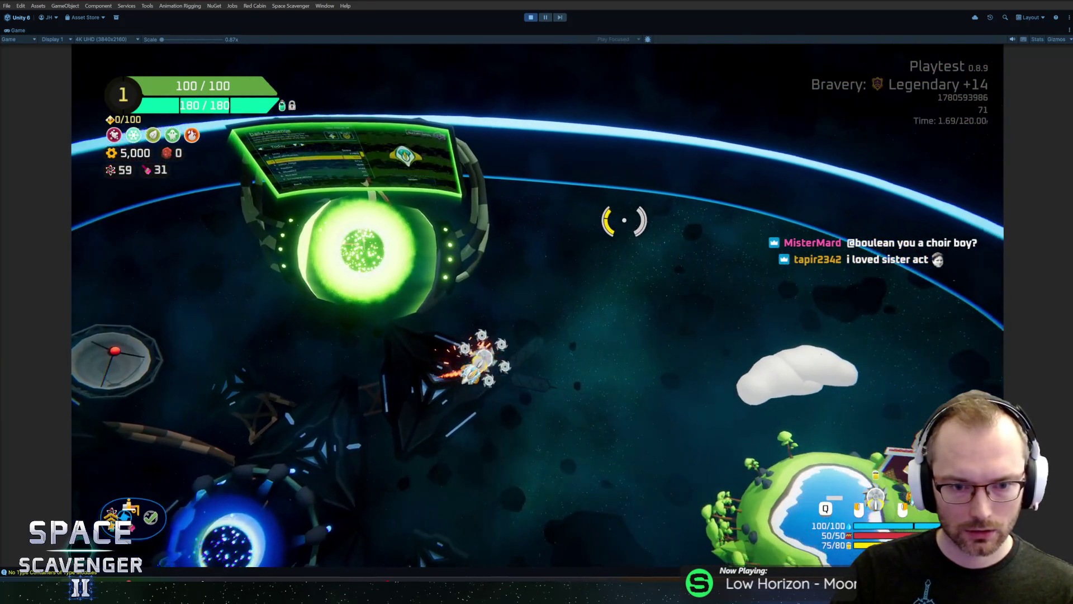
key("s")
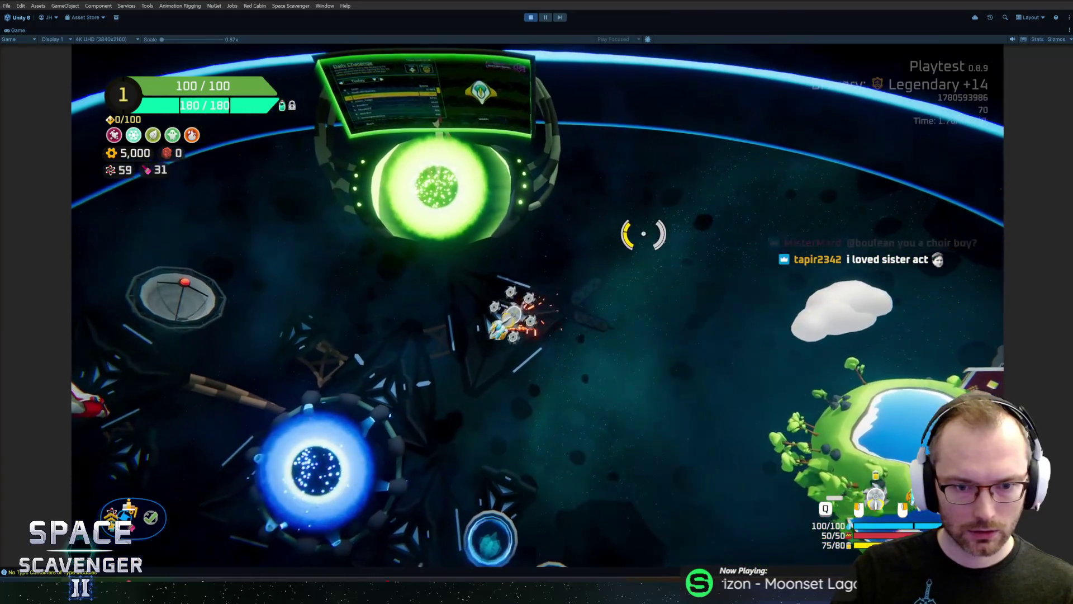
key("a")
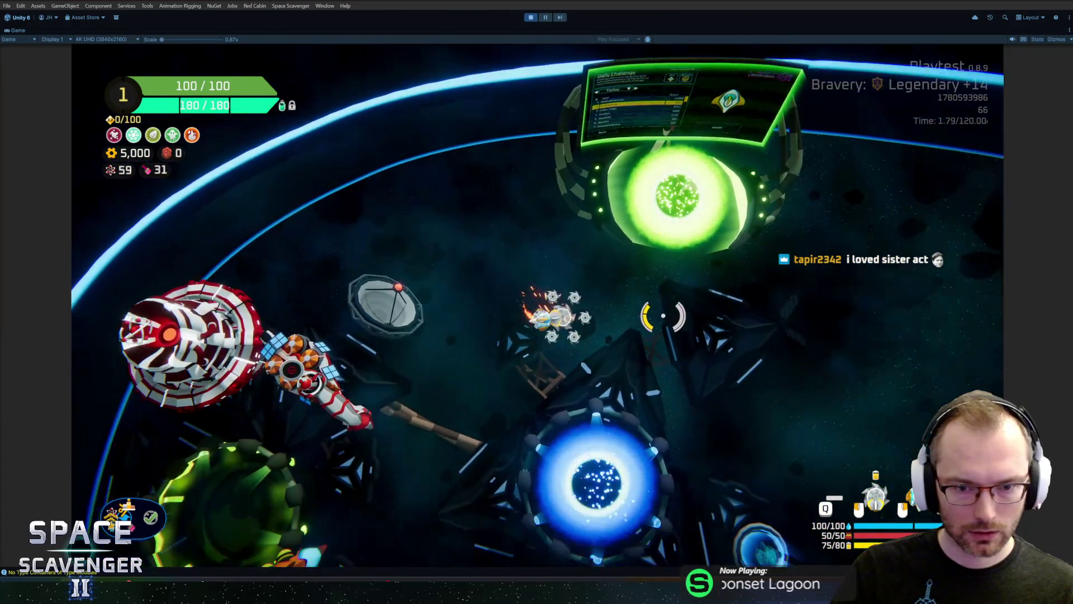
key("s")
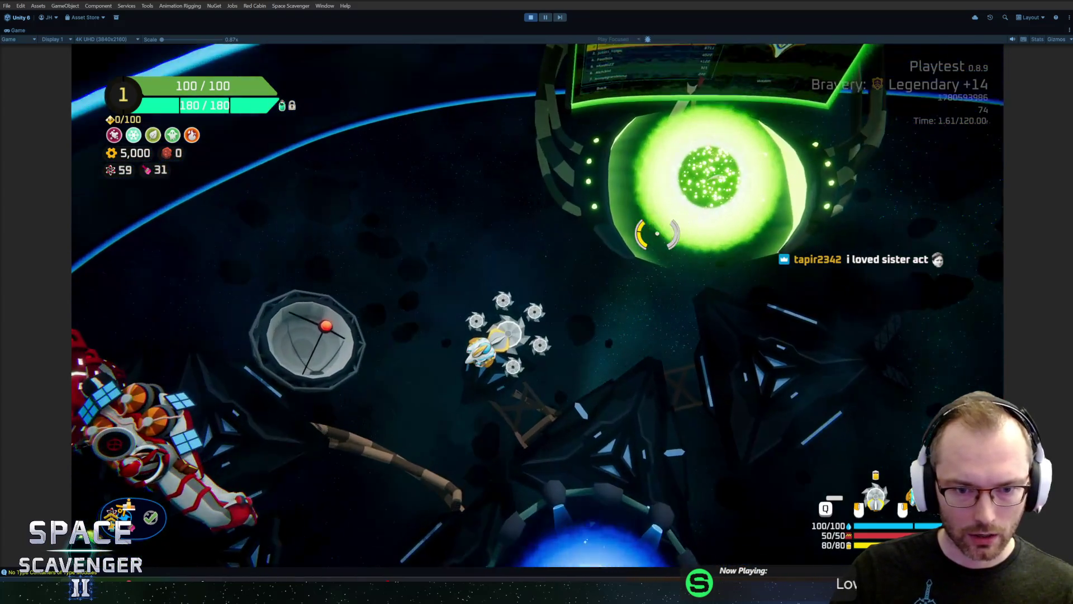
Step: Zoom the camera in and fly between the green planet and the green portal
scroll(647, 230, "up", 5)
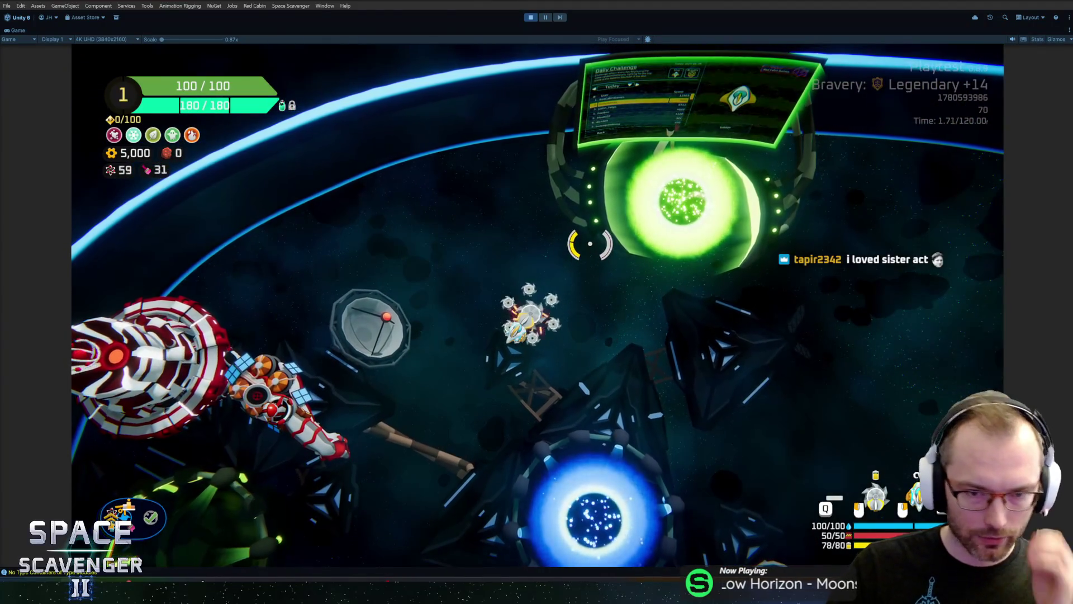
key("d")
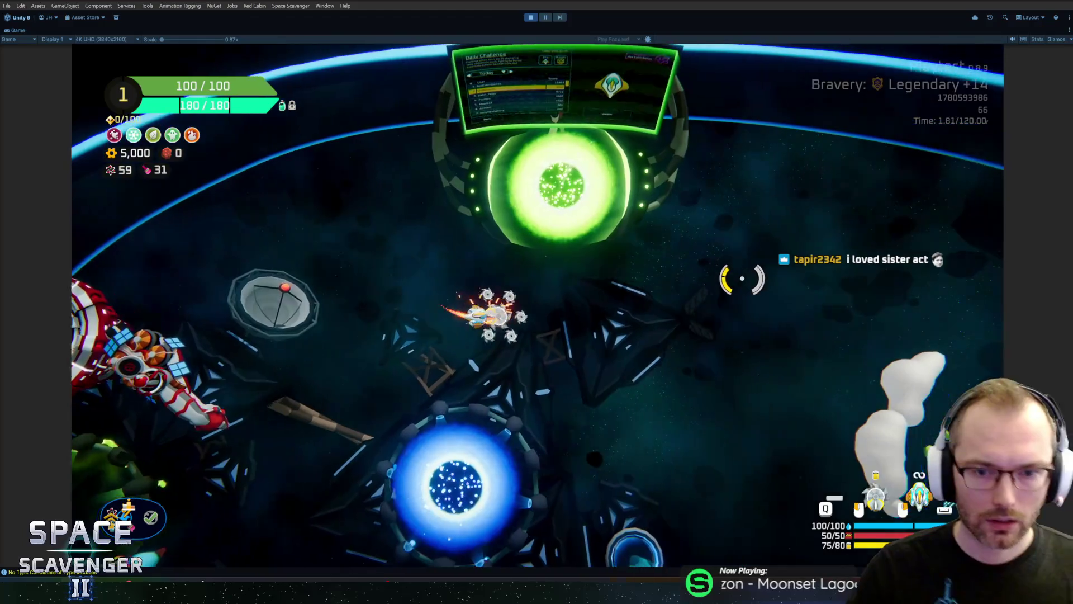
key("a")
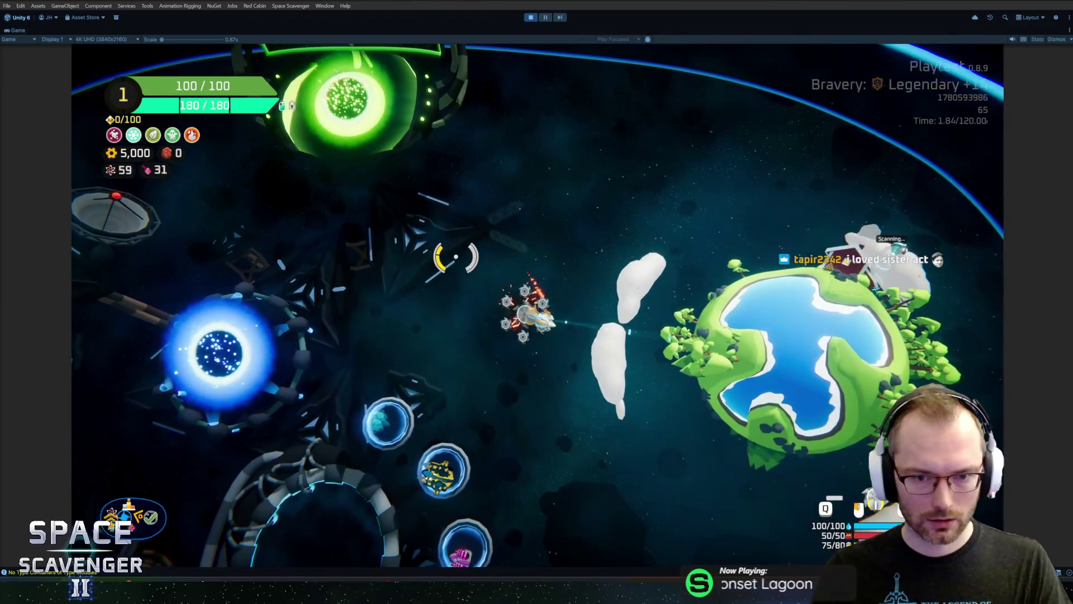
key("w")
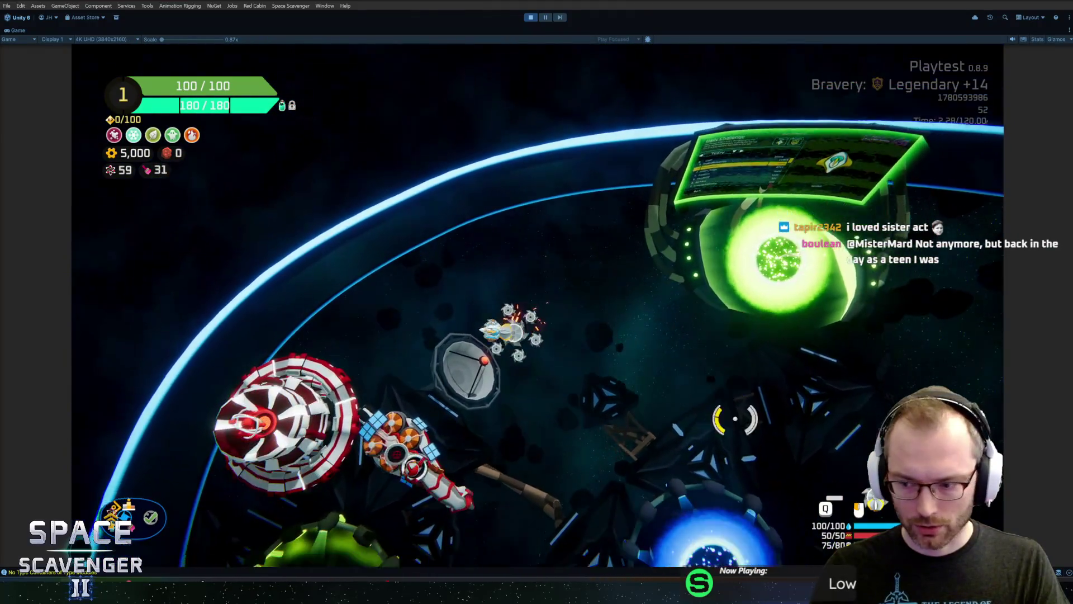
key("d")
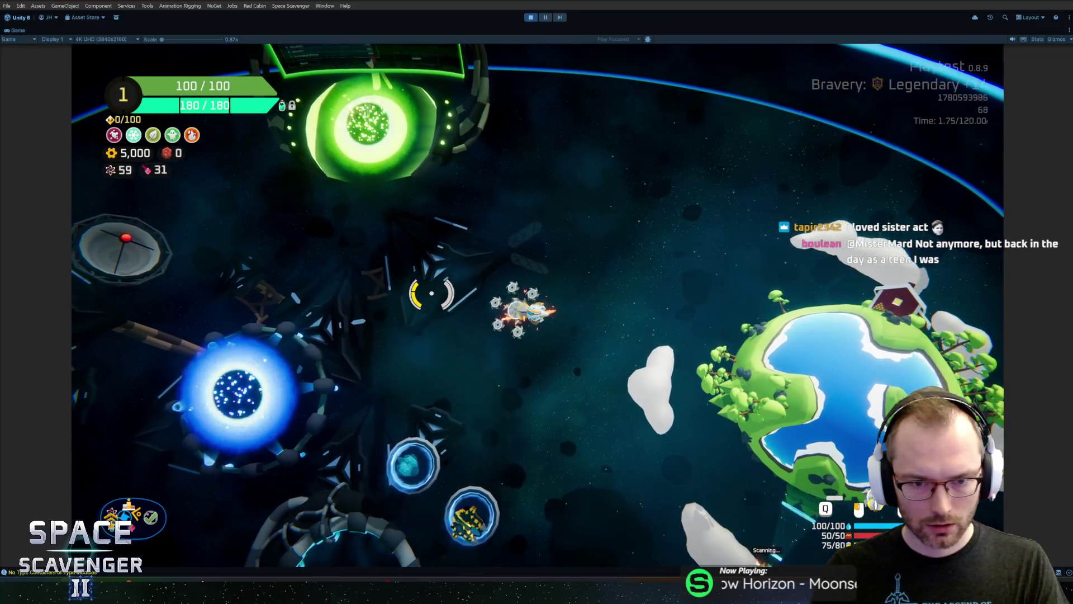
key("a")
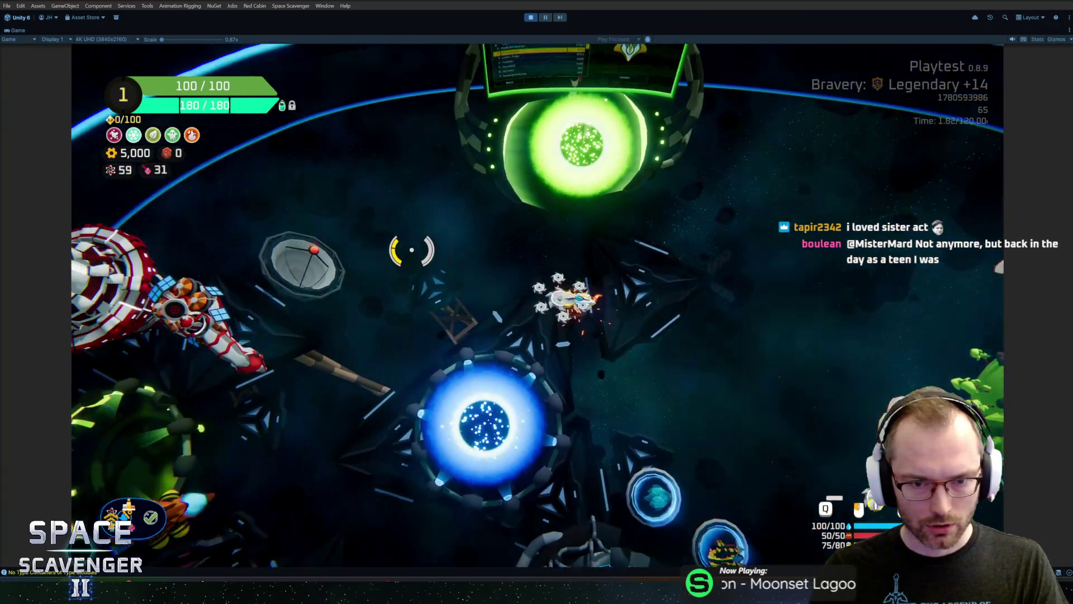
key("w")
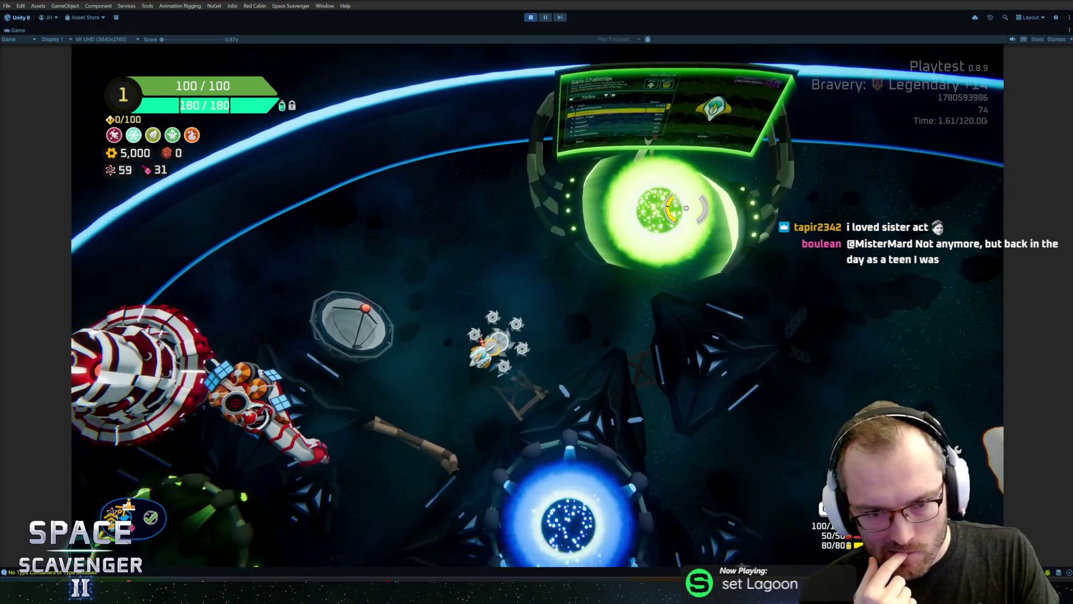
Step: Keep flying the ship up, right, and then left toward the red station
key("s")
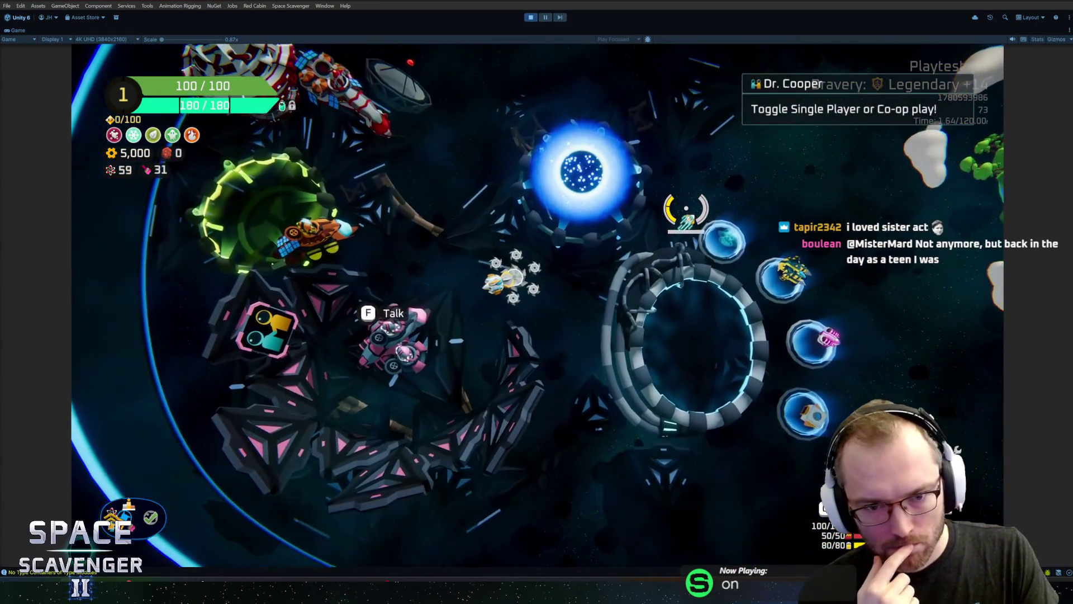
key("w")
key("d")
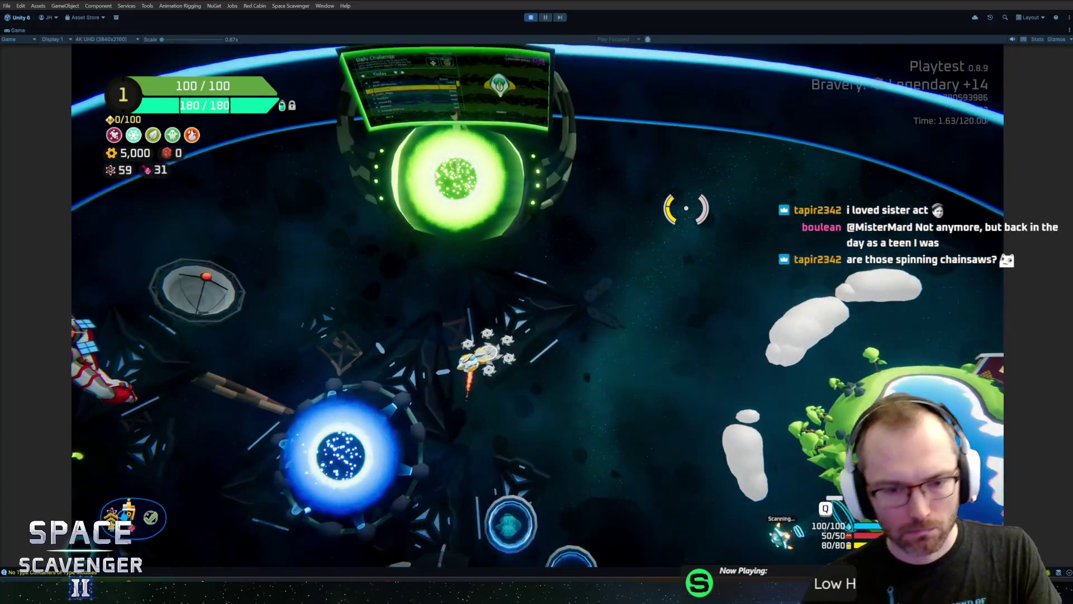
key("w")
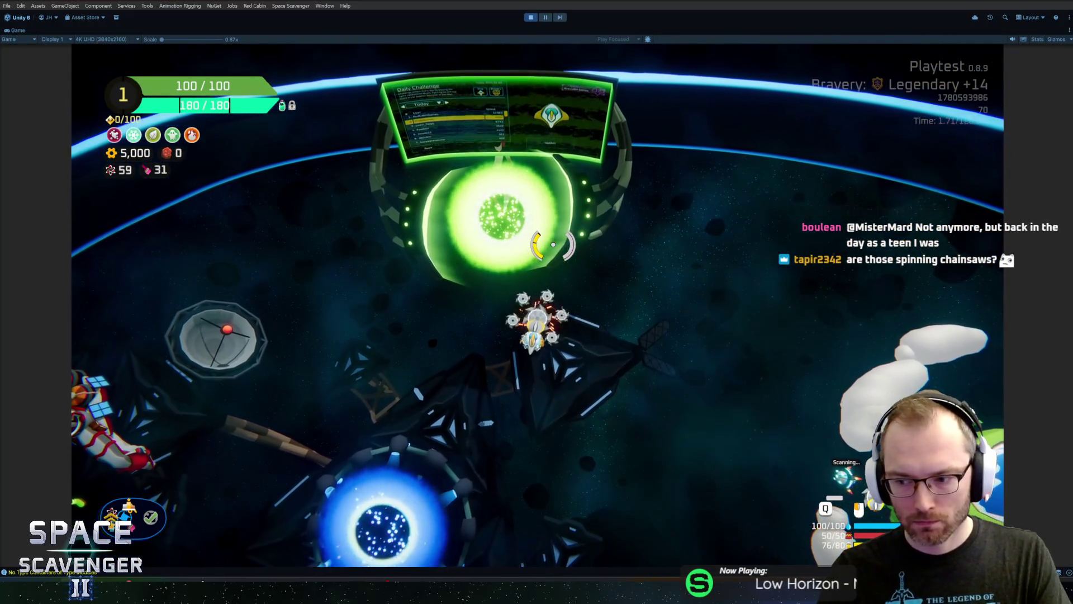
key("a")
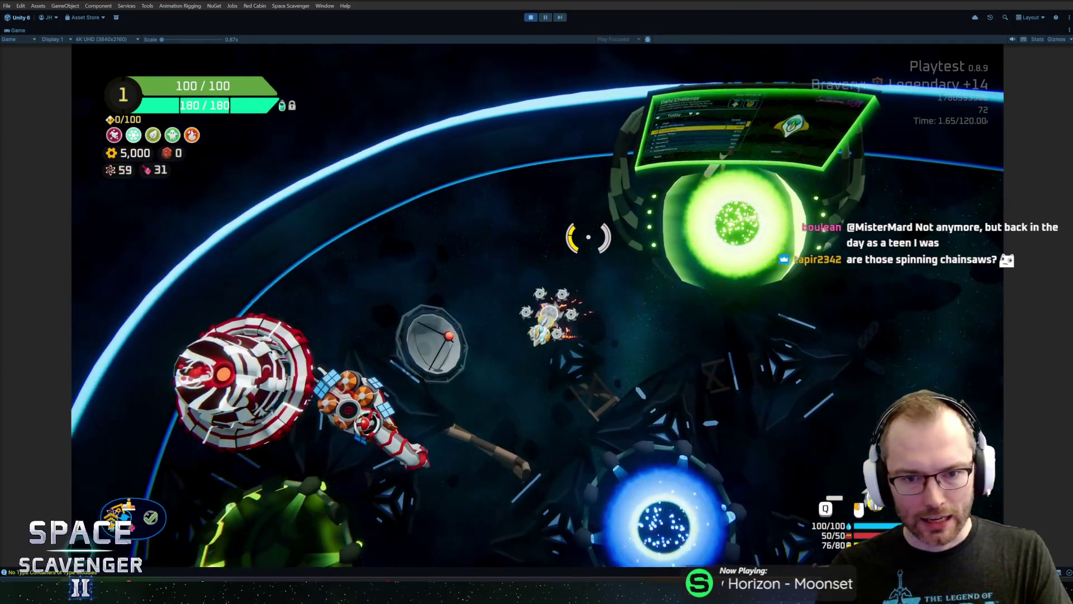
key("a")
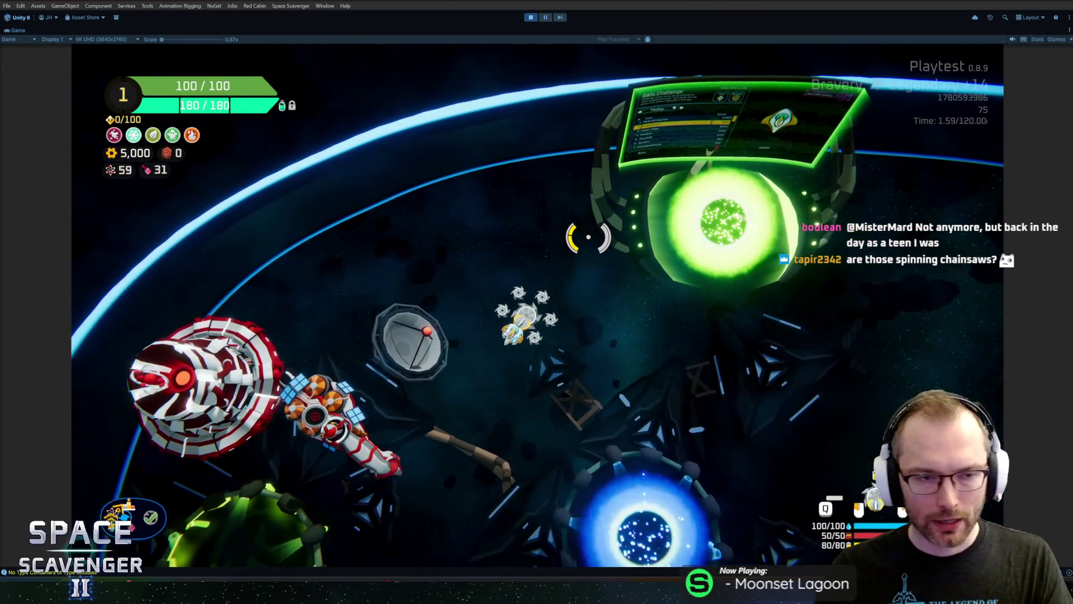
key("Tab")
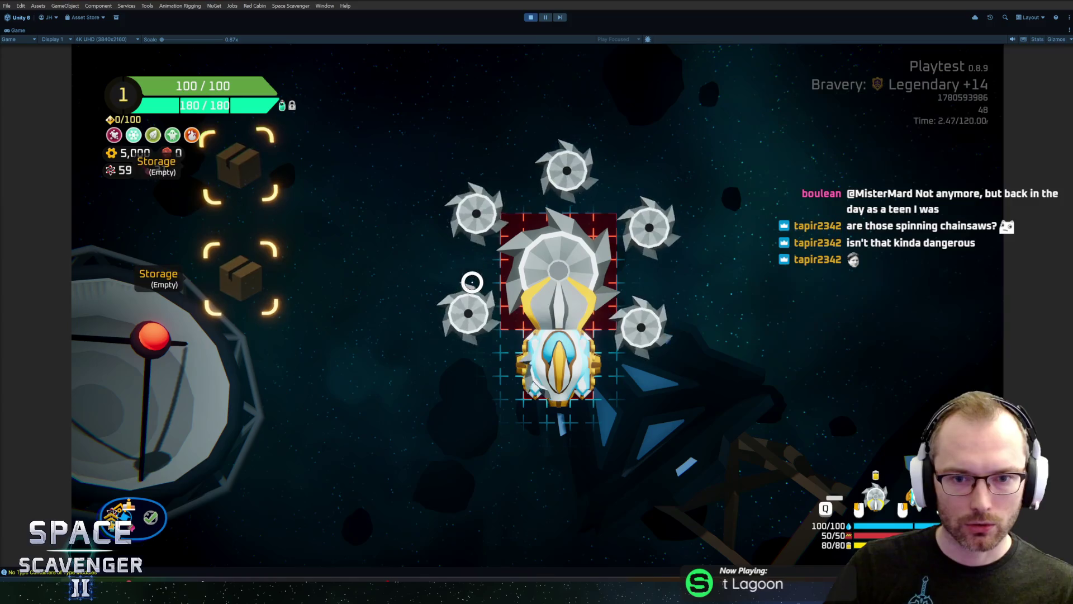
mouse_move(546, 255)
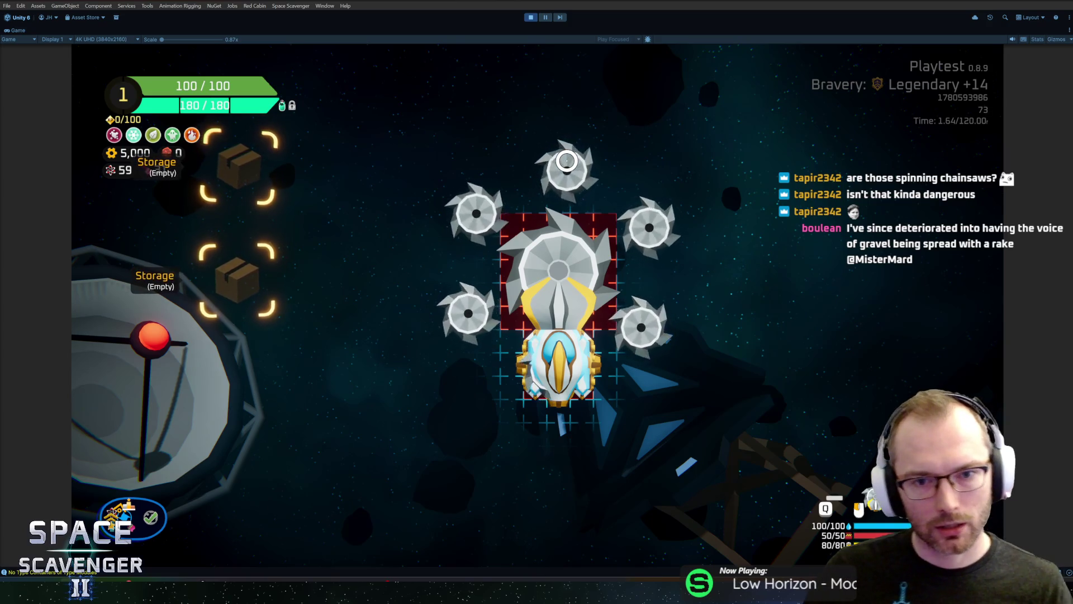
key("q")
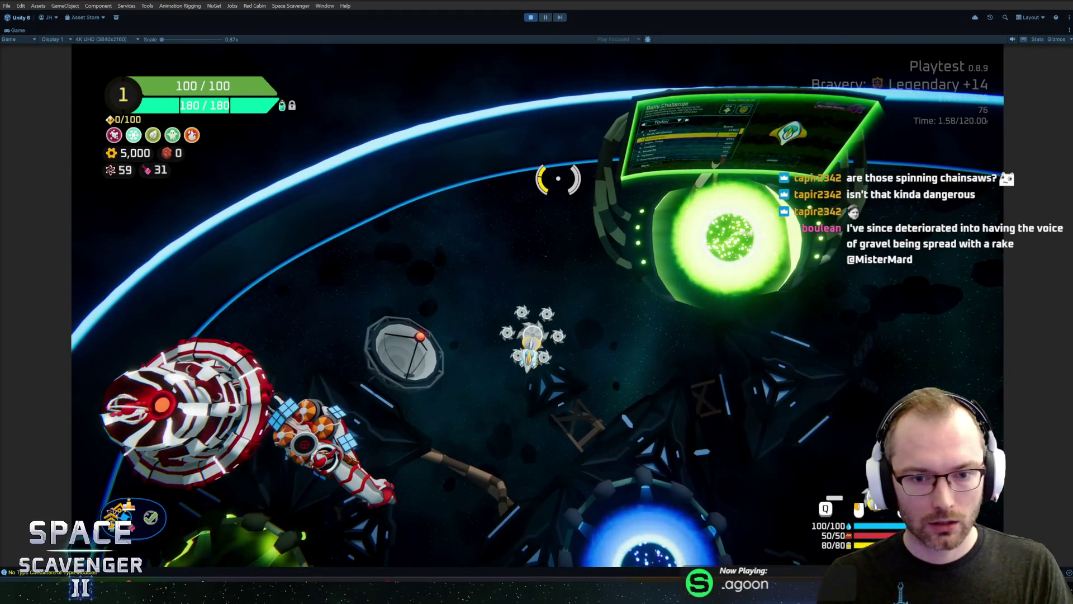
Step: Stop Play mode with Ctrl+P and reopen the Saw prefab from Recent Prefabs
key("ctrl+p")
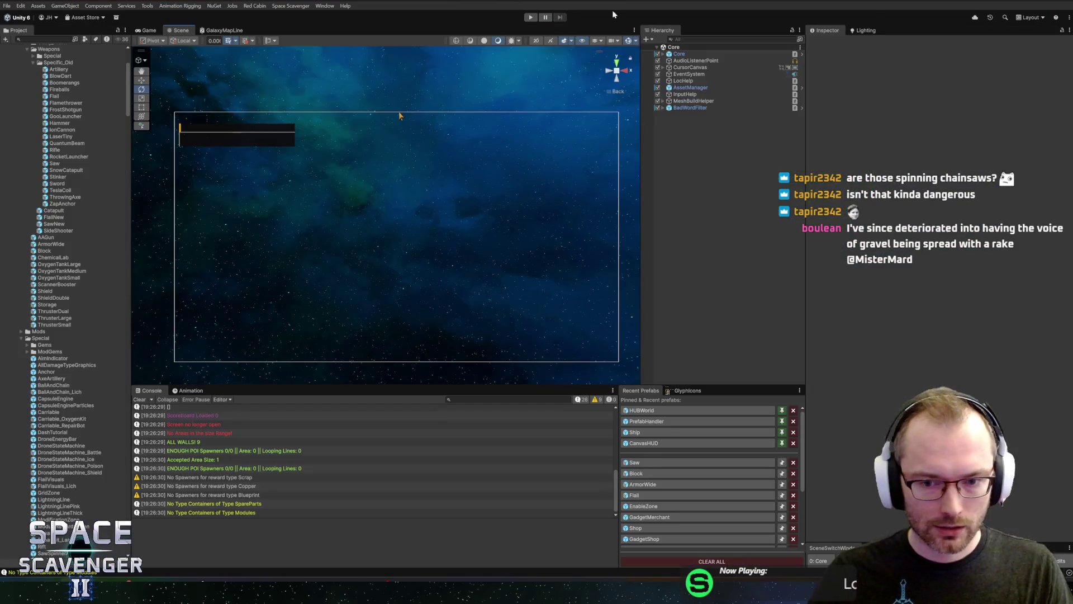
left_click(650, 462)
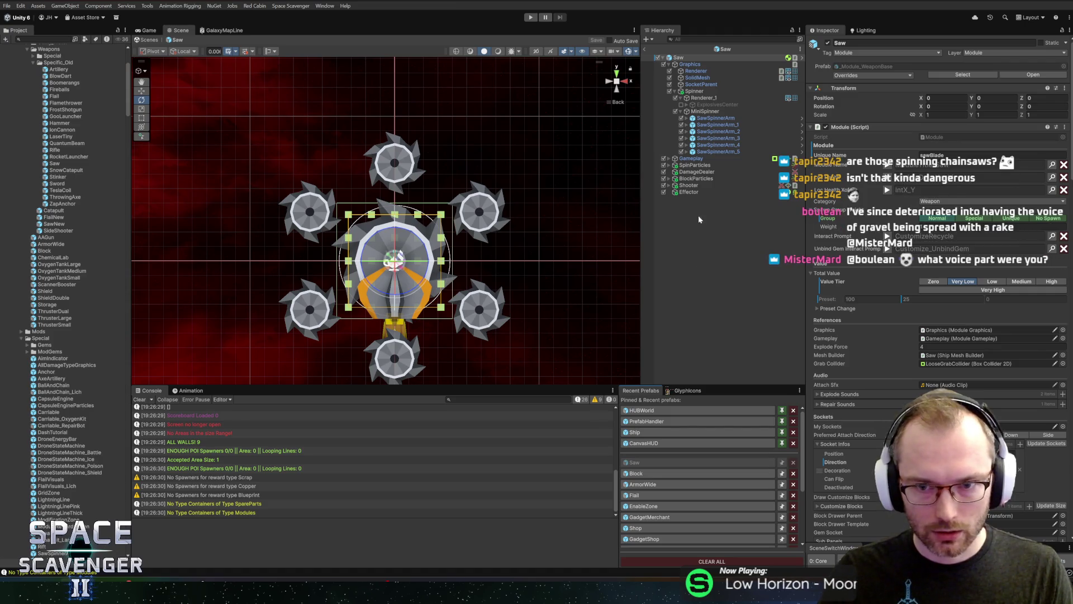